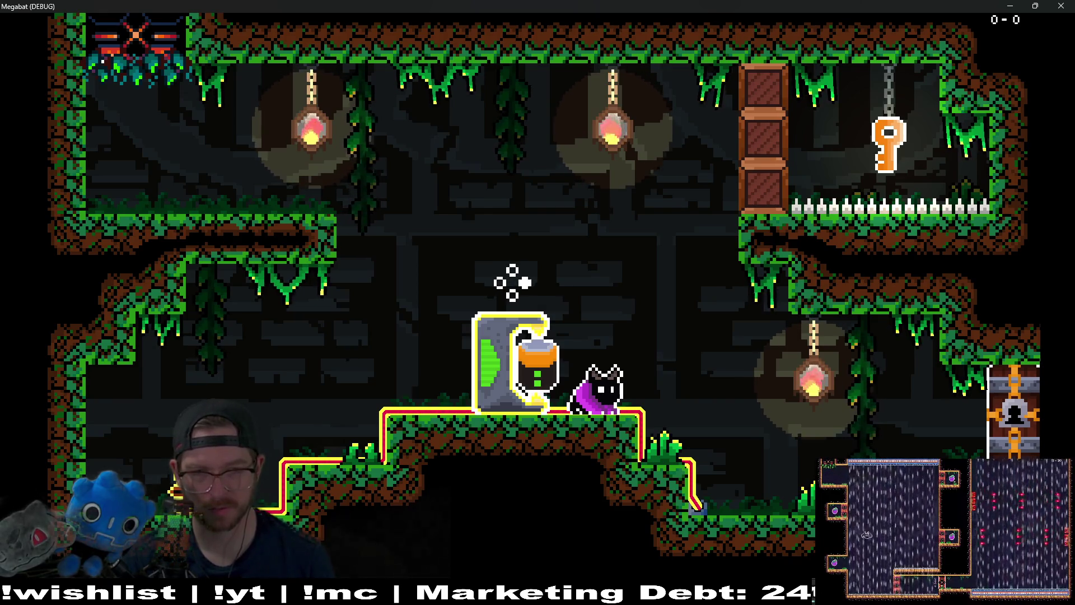
# Step: Walk the bat back and forth past the generator to check how the battery layers against it
pyautogui.press('Left')
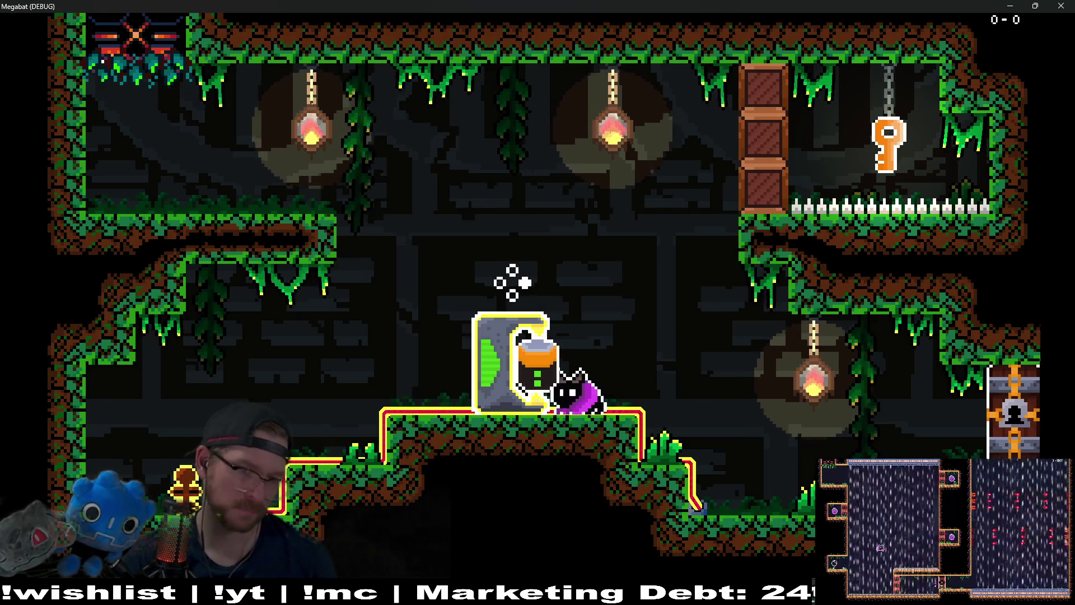
pyautogui.press('Left')
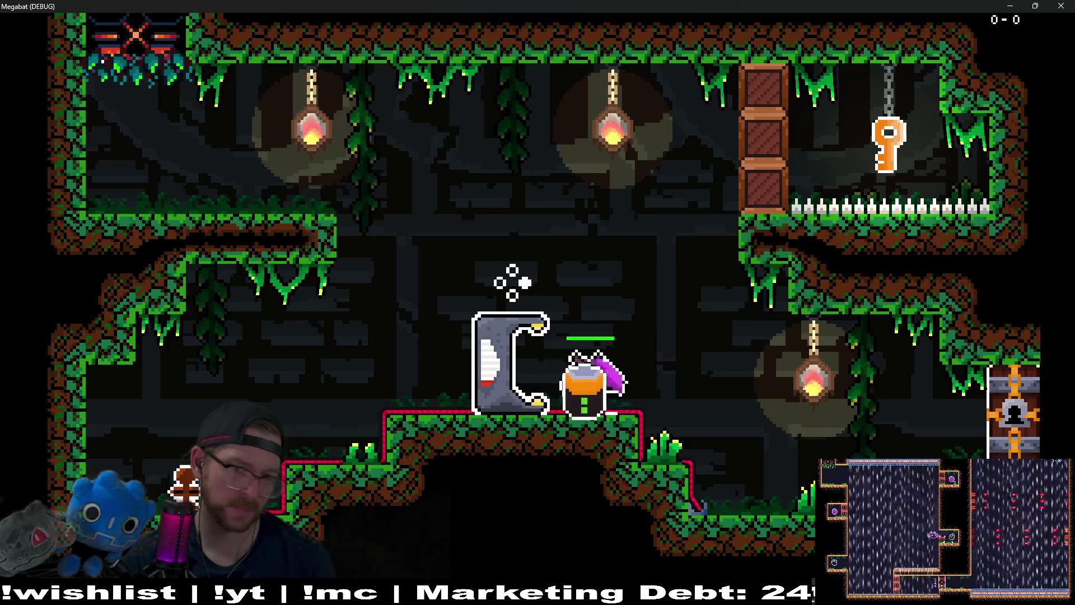
pyautogui.press('Right')
pyautogui.press('Right')
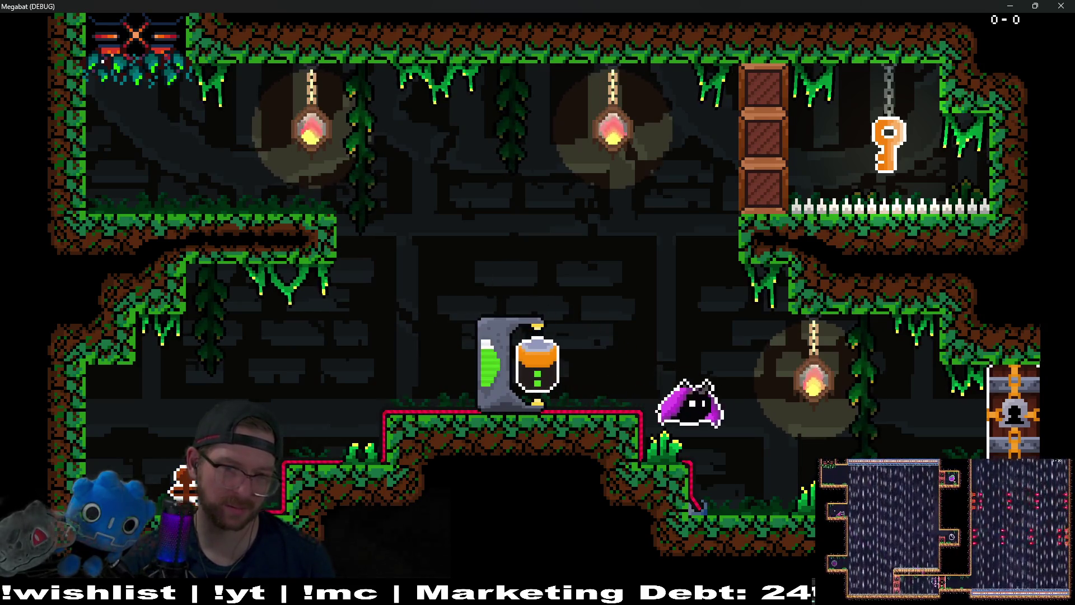
pyautogui.press('Left')
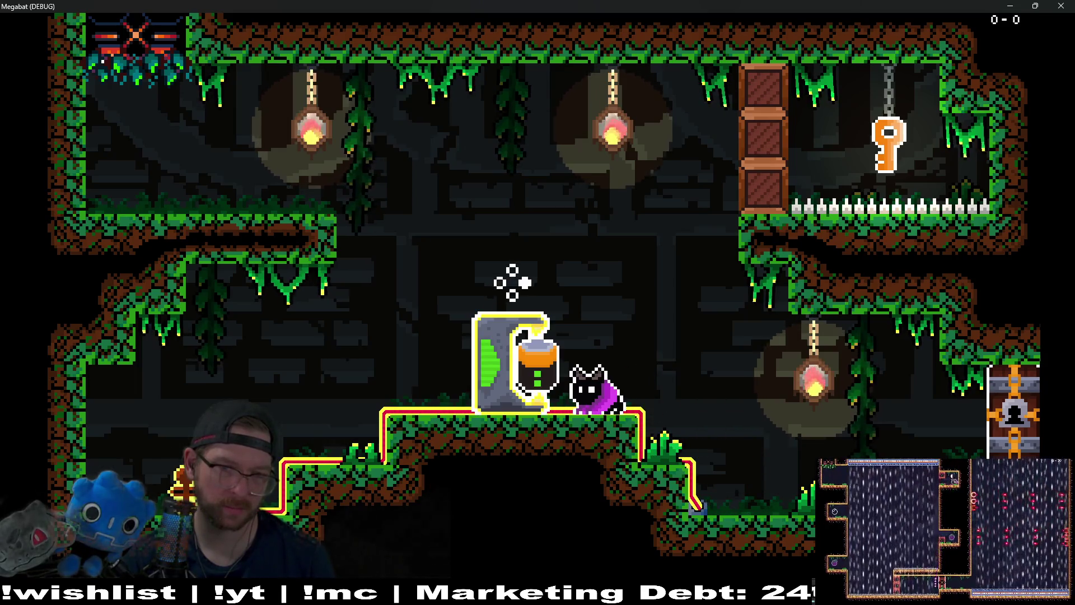
pyautogui.press('Right')
pyautogui.press('Left')
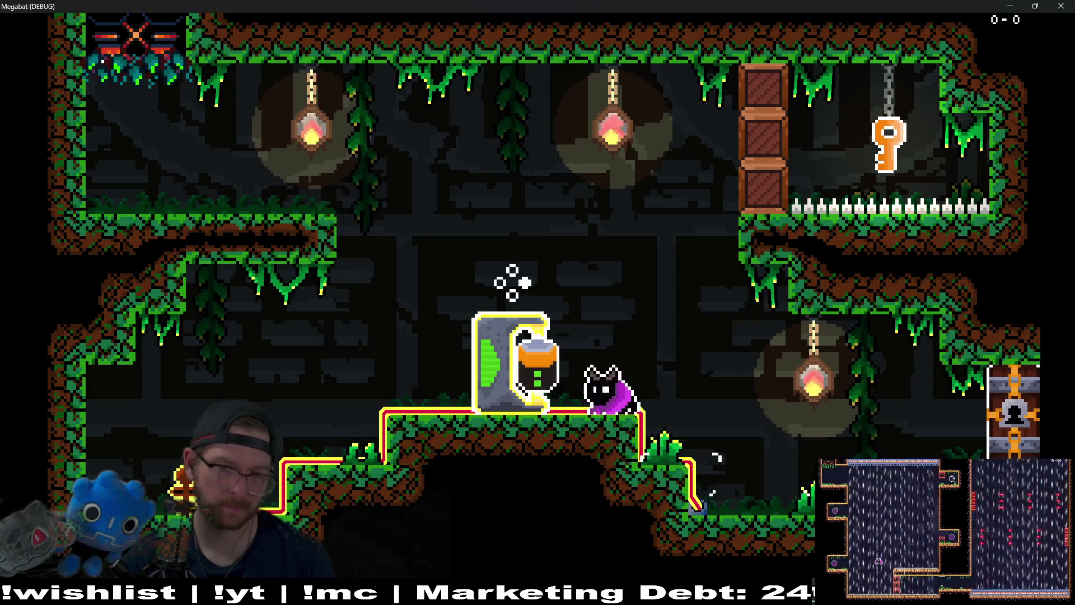
pyautogui.press('Right')
pyautogui.press('Left')
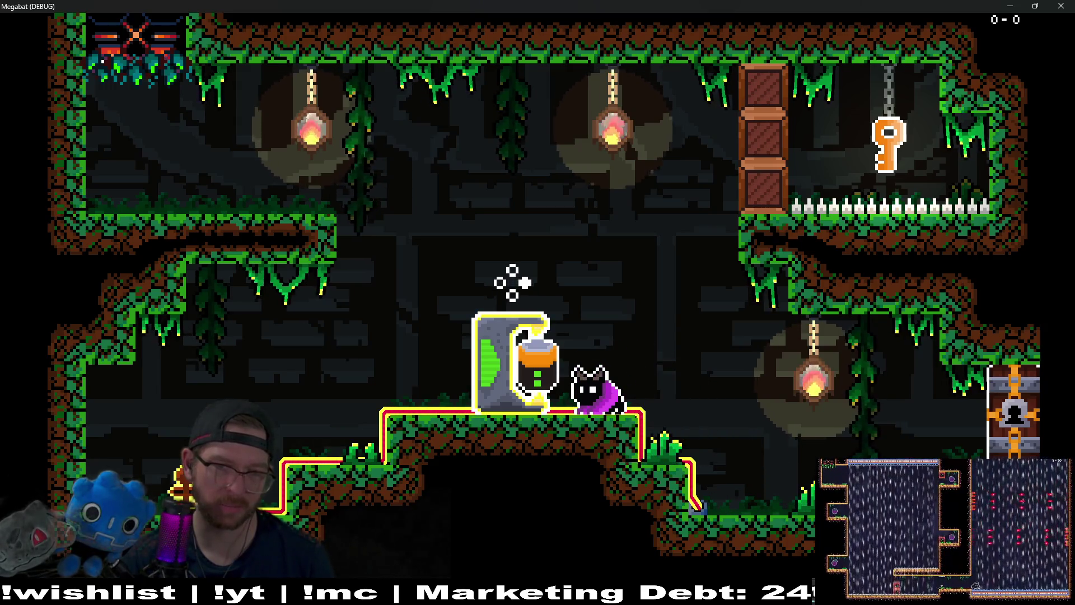
# Step: Take the battery from the generator, fly up to collect the key, and carry both onward
pyautogui.press('x')
pyautogui.press('space')
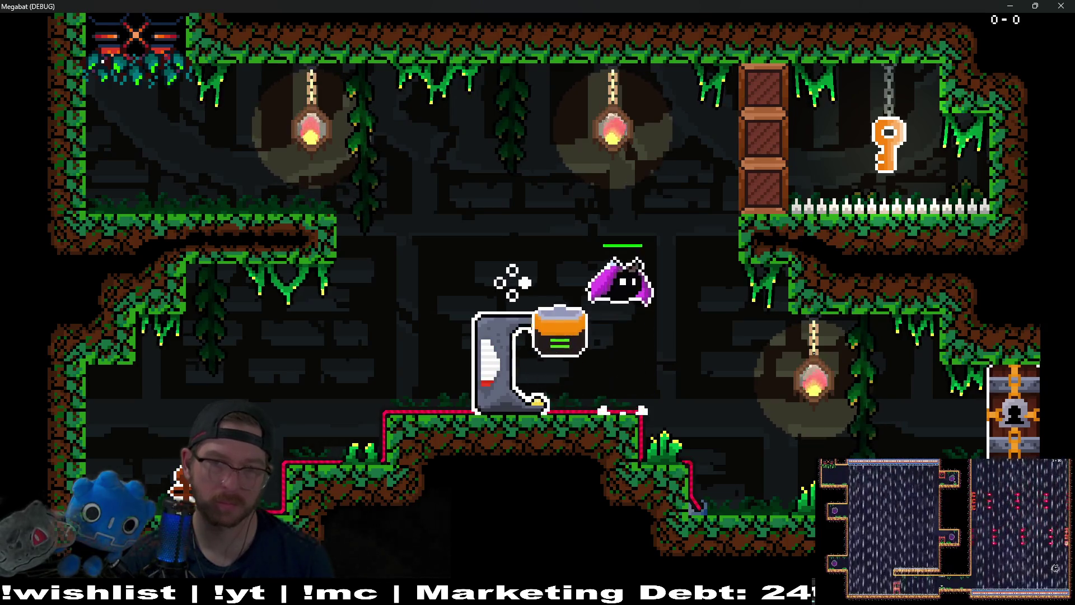
pyautogui.press('Right')
pyautogui.press('Right')
pyautogui.press('Left')
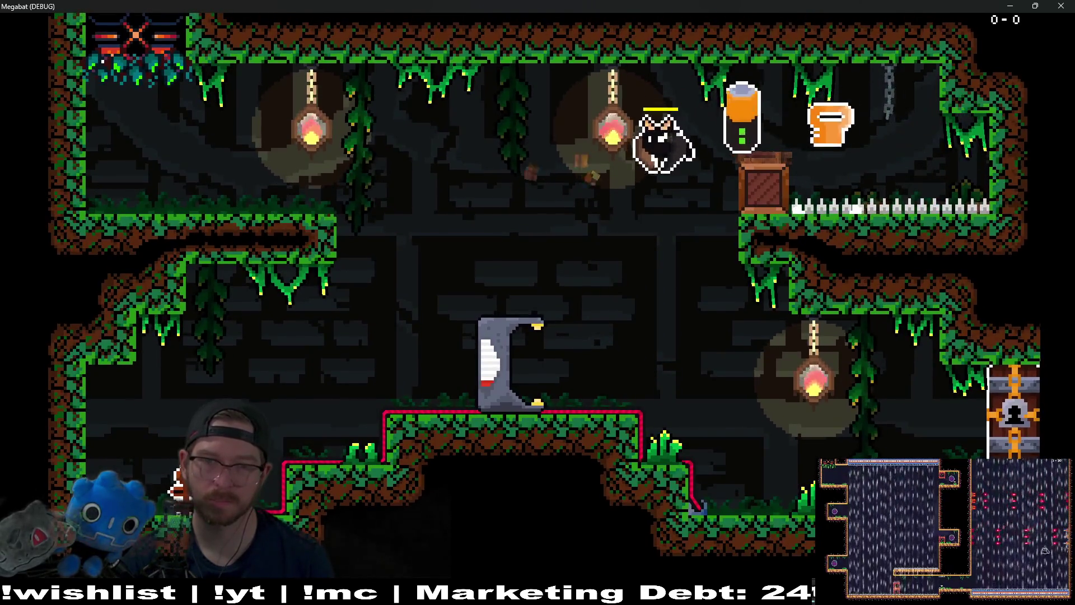
pyautogui.press('Right')
pyautogui.press('Right')
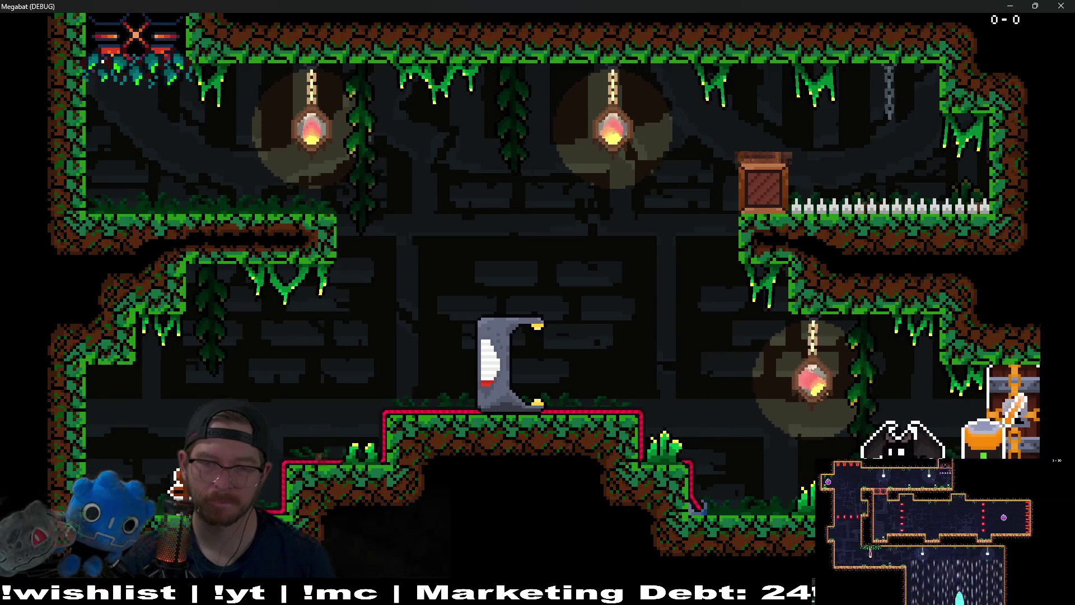
pyautogui.press('Left')
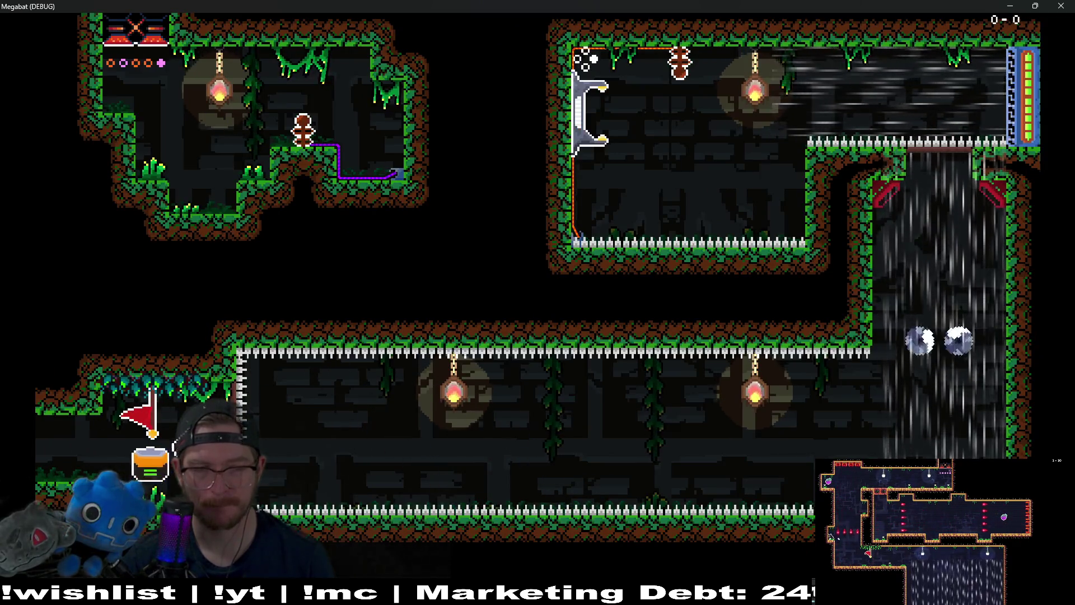
# Step: Carry the battery along the lower corridor past the saws to the wall generator
pyautogui.press('Right')
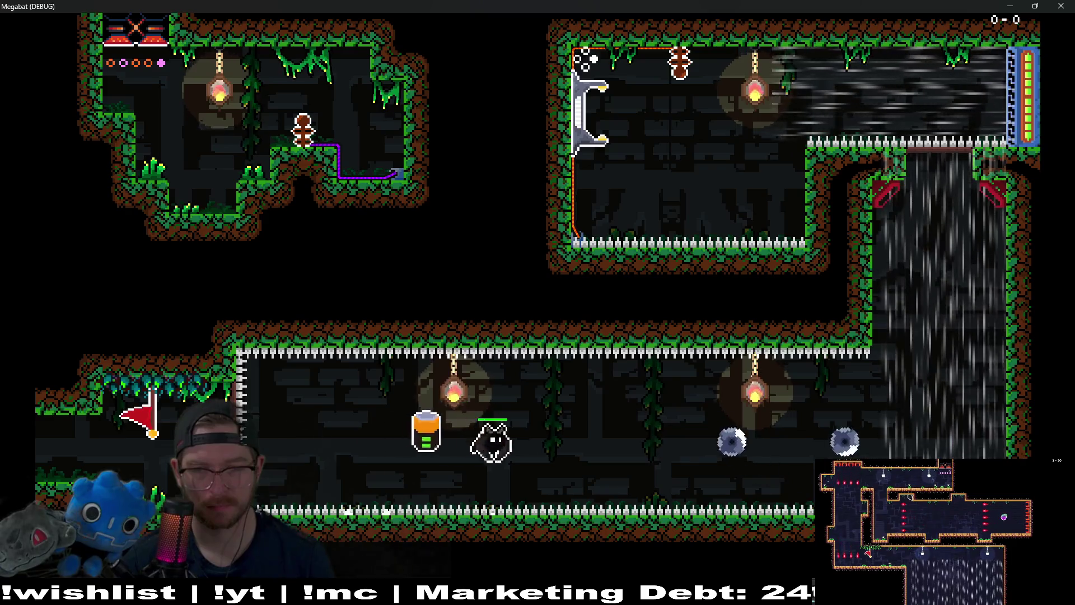
pyautogui.press('Right')
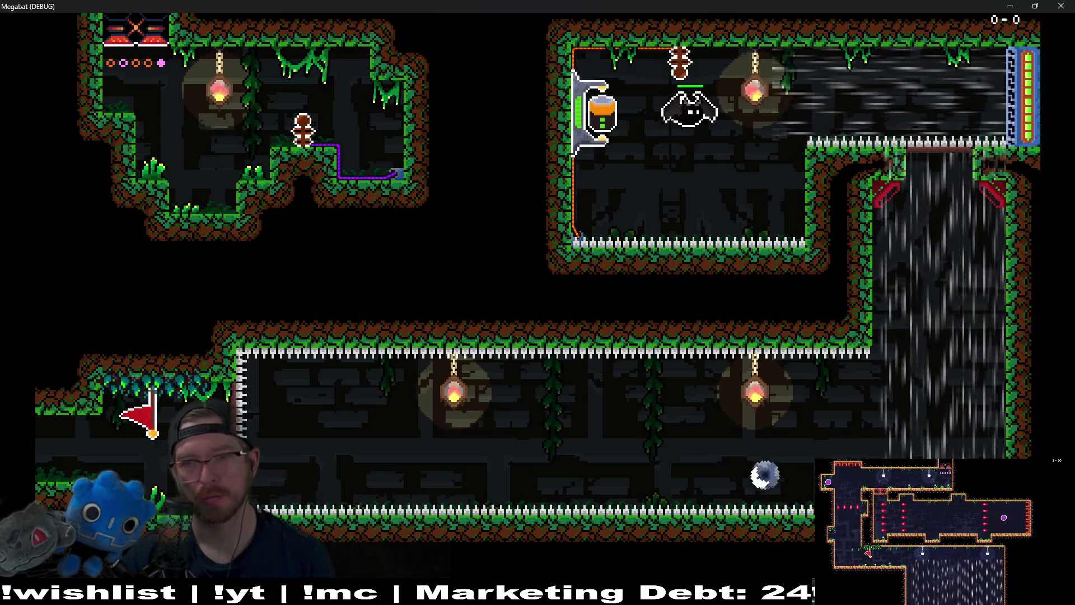
pyautogui.press('Left')
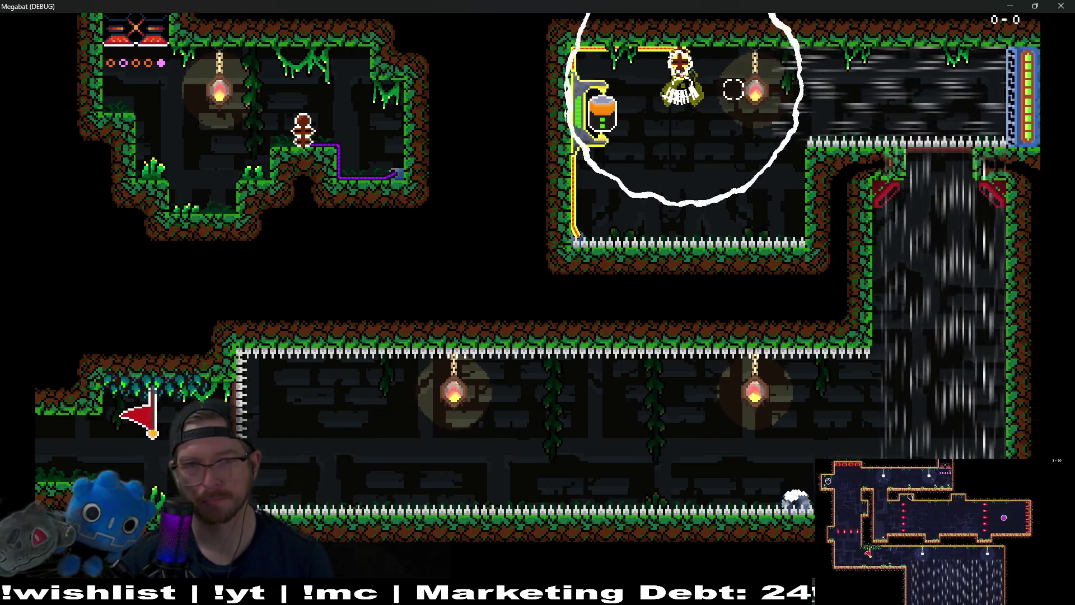
pyautogui.press('space')
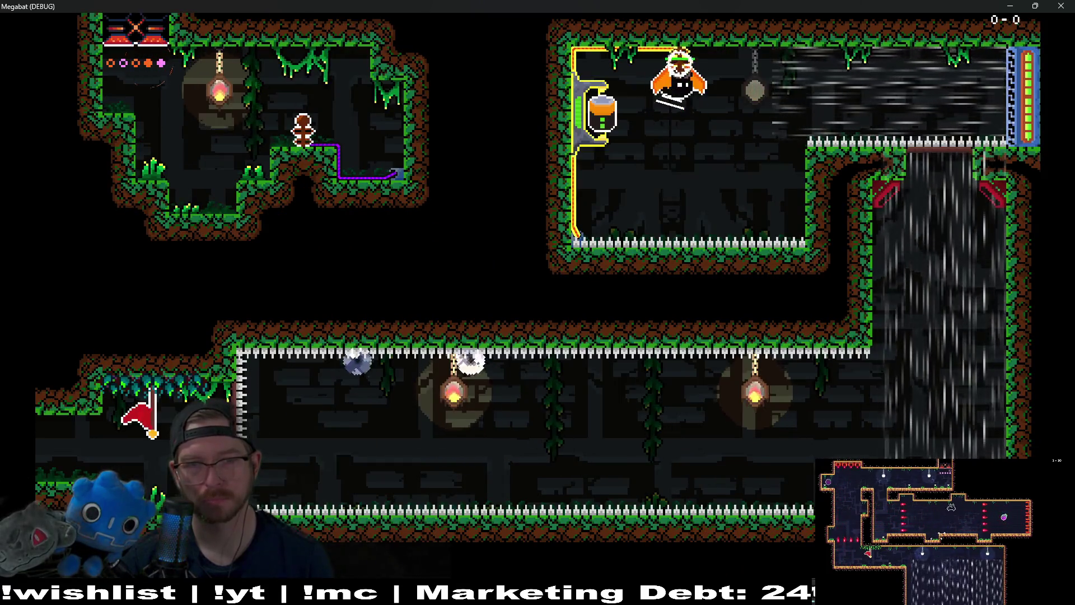
pyautogui.press('Left')
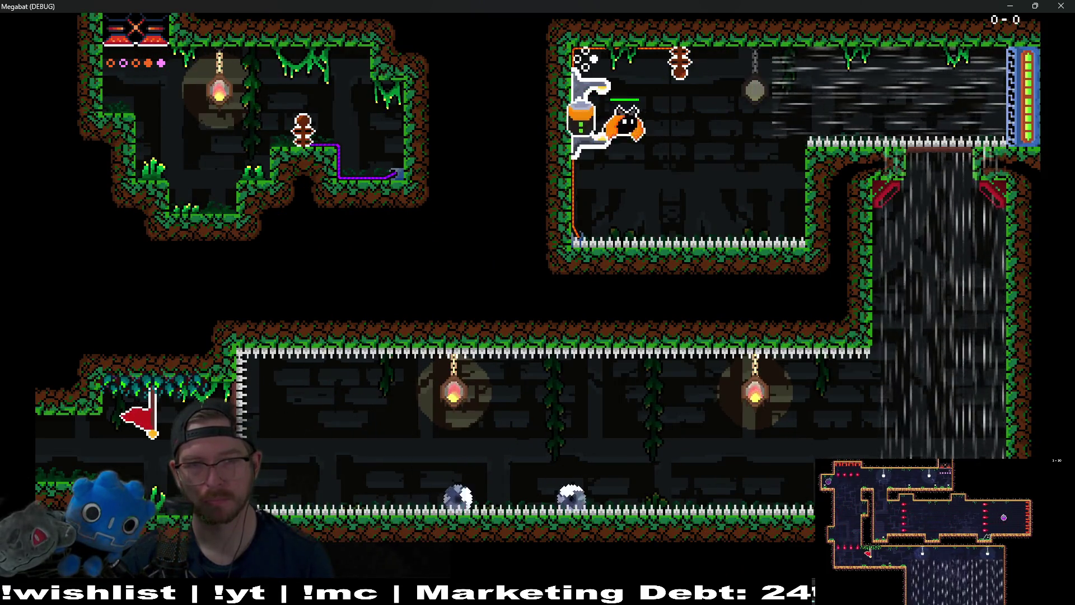
# Step: Drop the battery at the generator, pick it back up, fly upward, then stop the game with F8
pyautogui.press('Right')
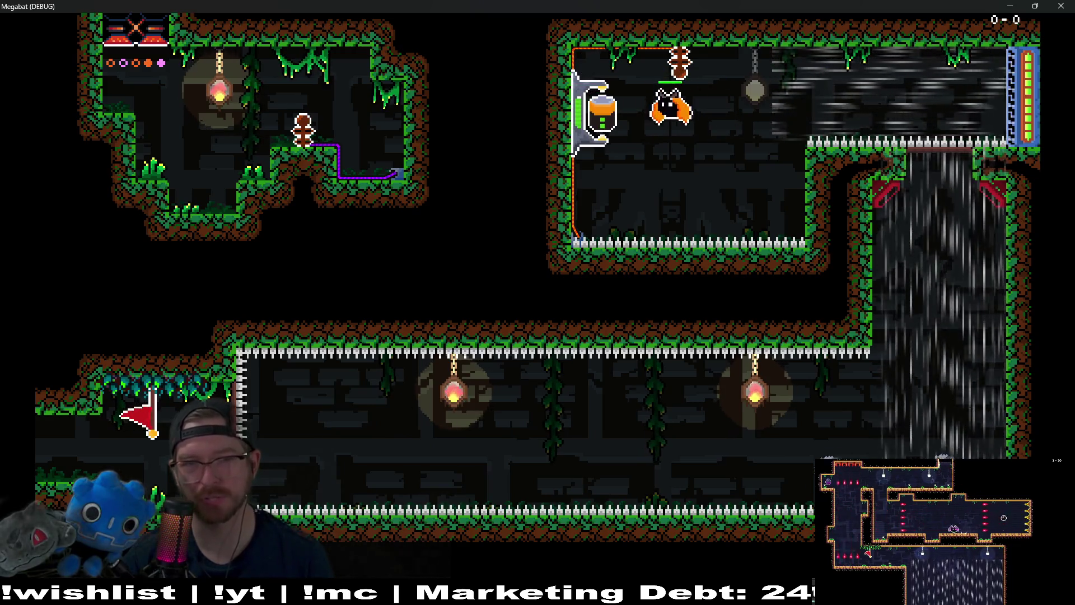
pyautogui.press('Left')
pyautogui.press('Right')
pyautogui.press('space')
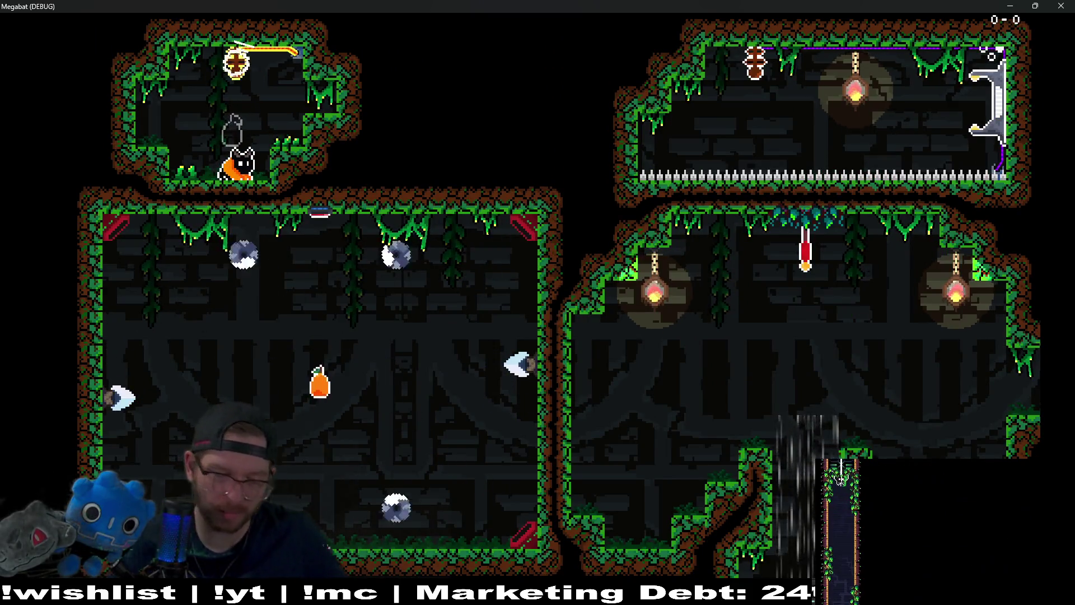
pyautogui.press('F8')
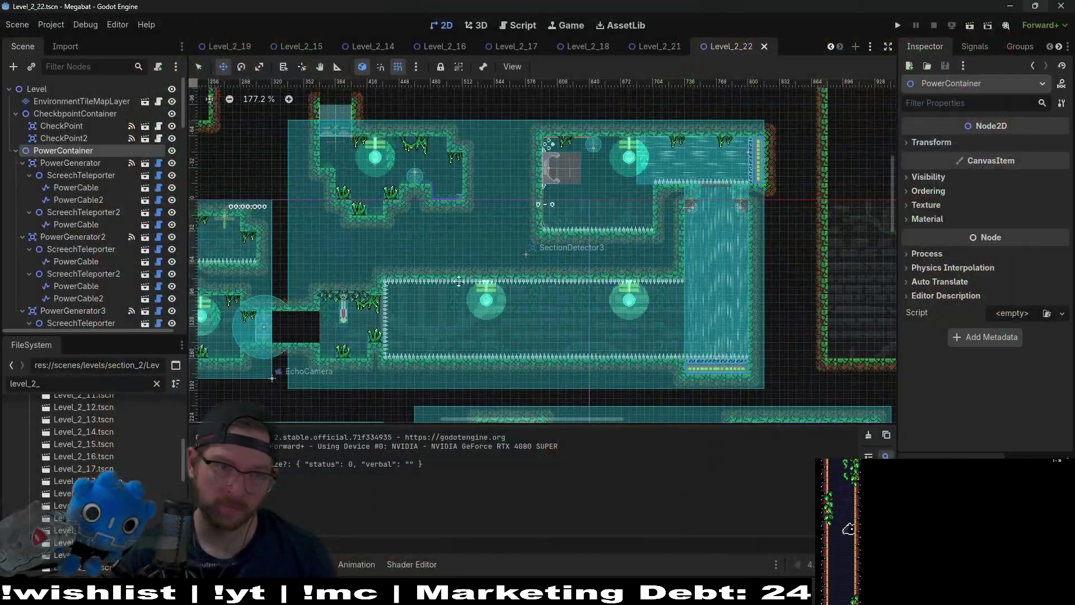
# Step: Select KeyChain and KeyChain2 to compare their item types (KEY and BATTERY)
pyautogui.scroll(-15, 96, 287)
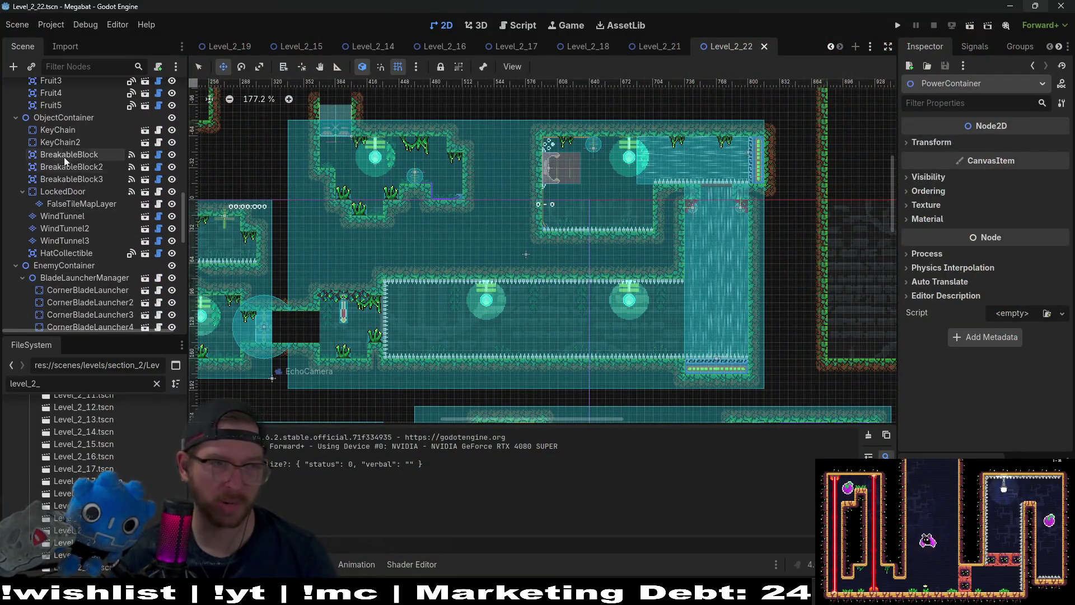
pyautogui.click(58, 130)
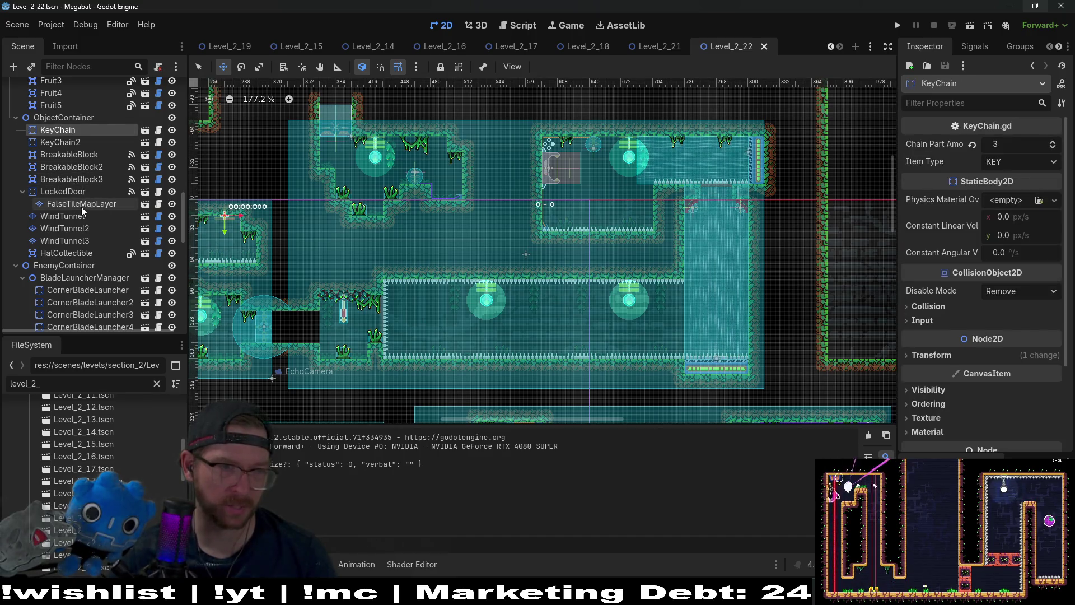
pyautogui.scroll(-5, 82, 205)
pyautogui.scroll(3, 82, 208)
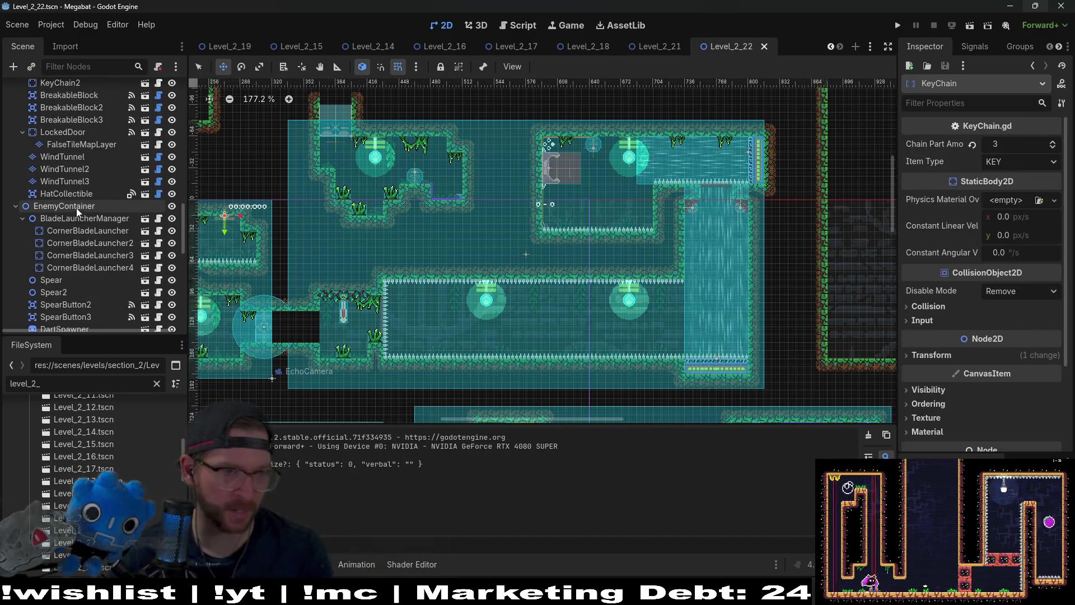
pyautogui.scroll(2, 67, 202)
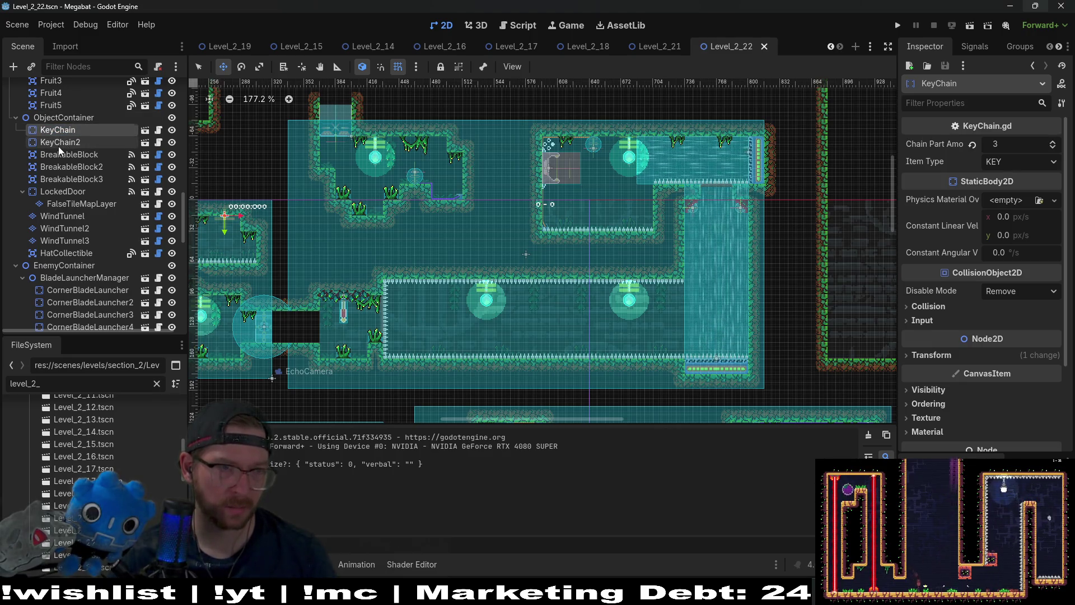
pyautogui.keyDown('shift'); pyautogui.click(60, 139); pyautogui.keyUp('shift')
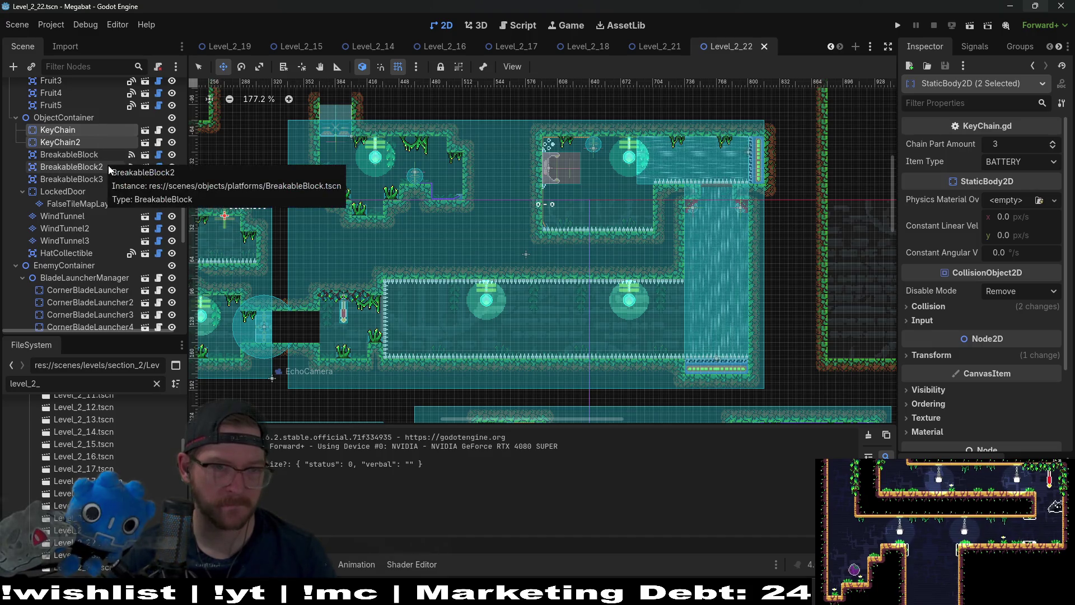
# Step: Inspect ObjectContainer, then select BreakableBlock together with BreakableBlock2
pyautogui.scroll(2, 62, 140)
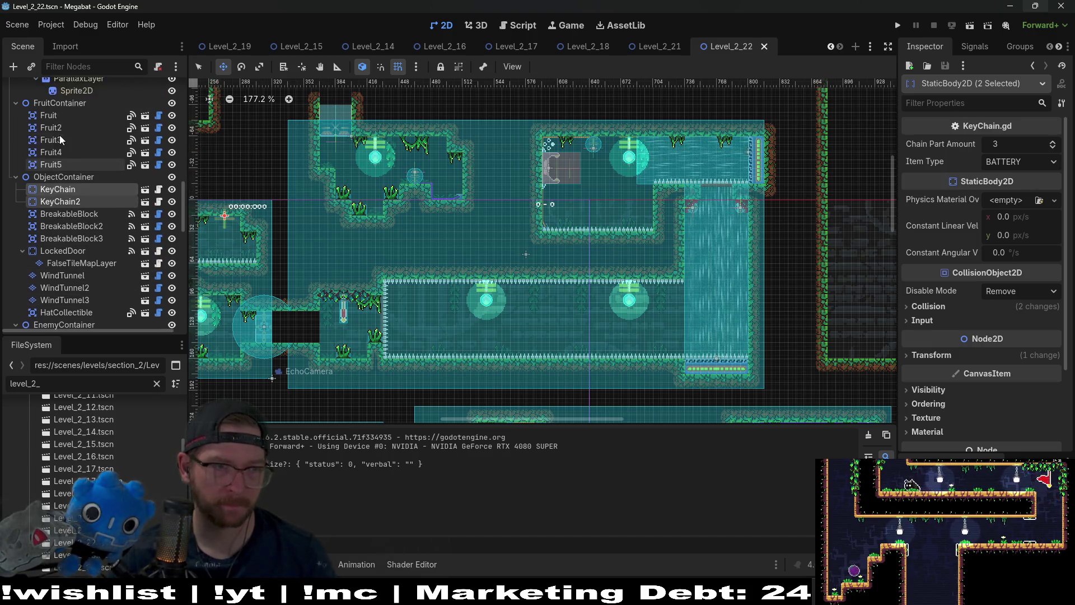
pyautogui.click(77, 177)
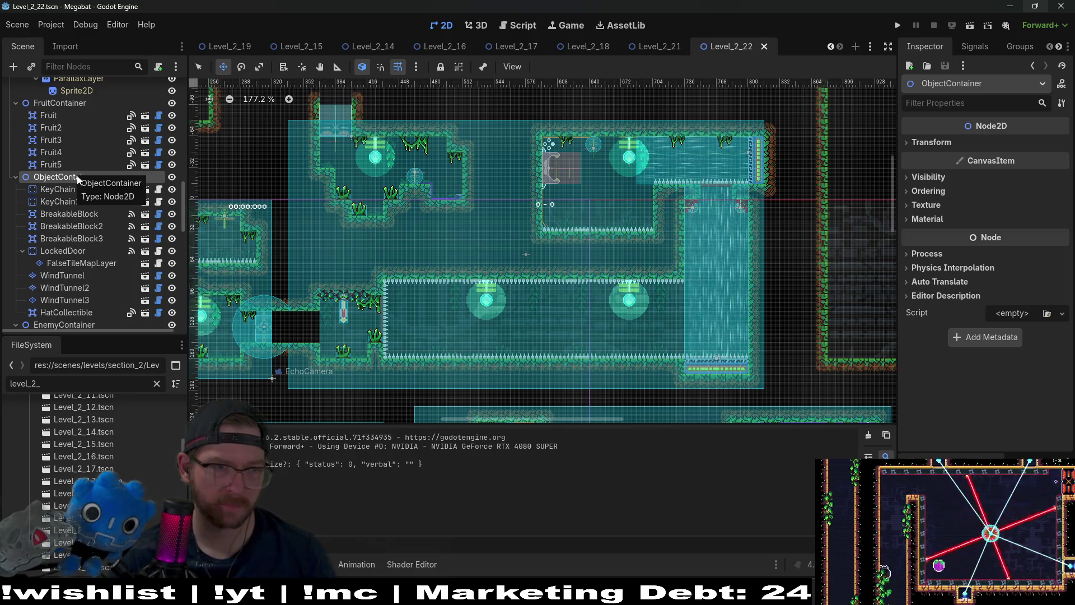
pyautogui.click(84, 214)
pyautogui.scroll(-5, 89, 216)
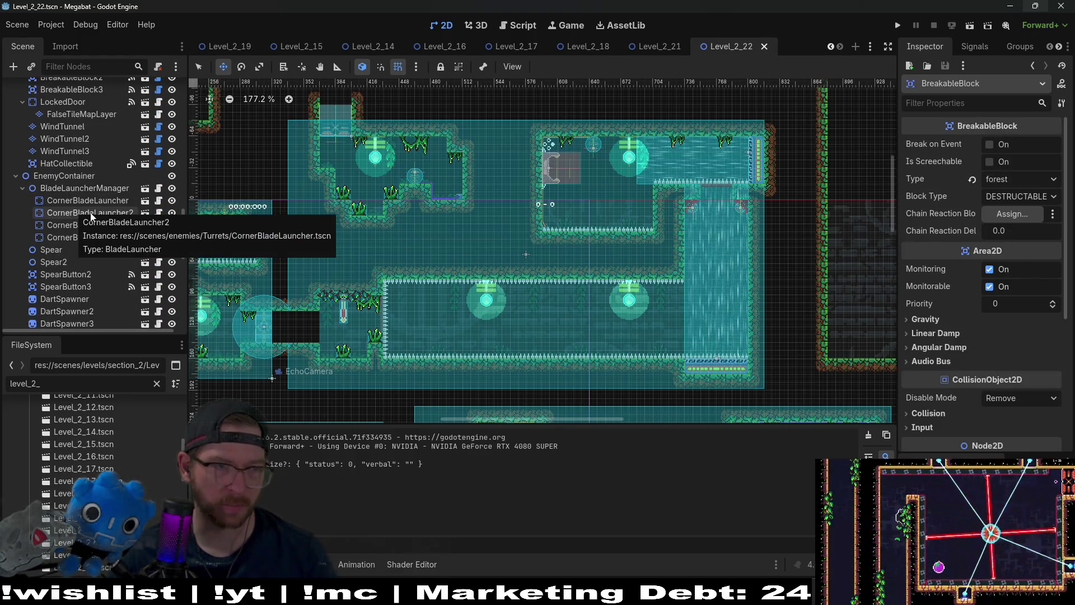
pyautogui.scroll(4, 91, 178)
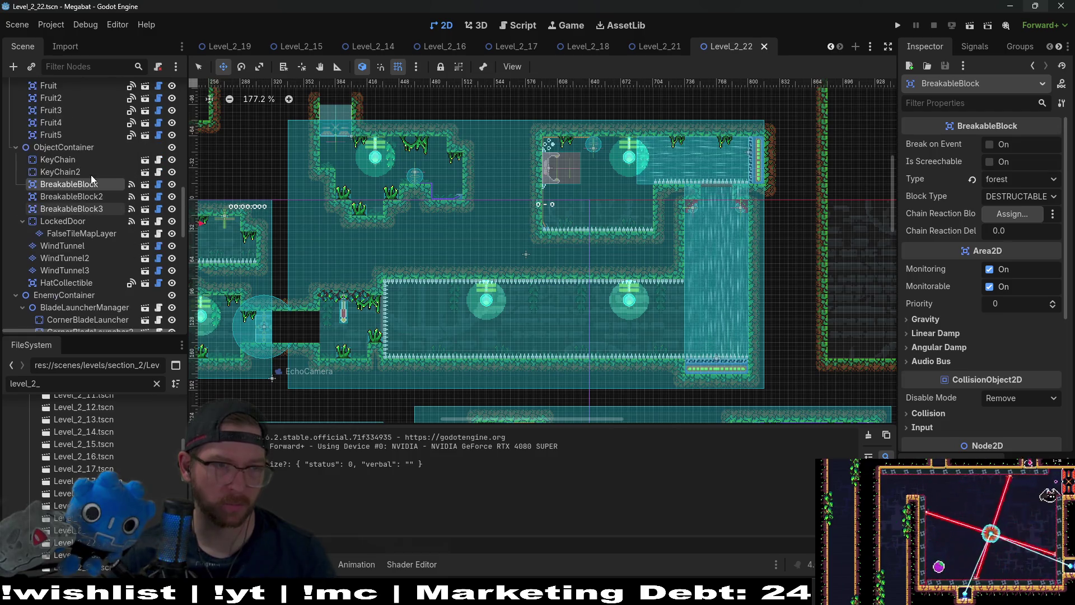
pyautogui.keyDown('shift'); pyautogui.click(70, 196); pyautogui.keyUp('shift')
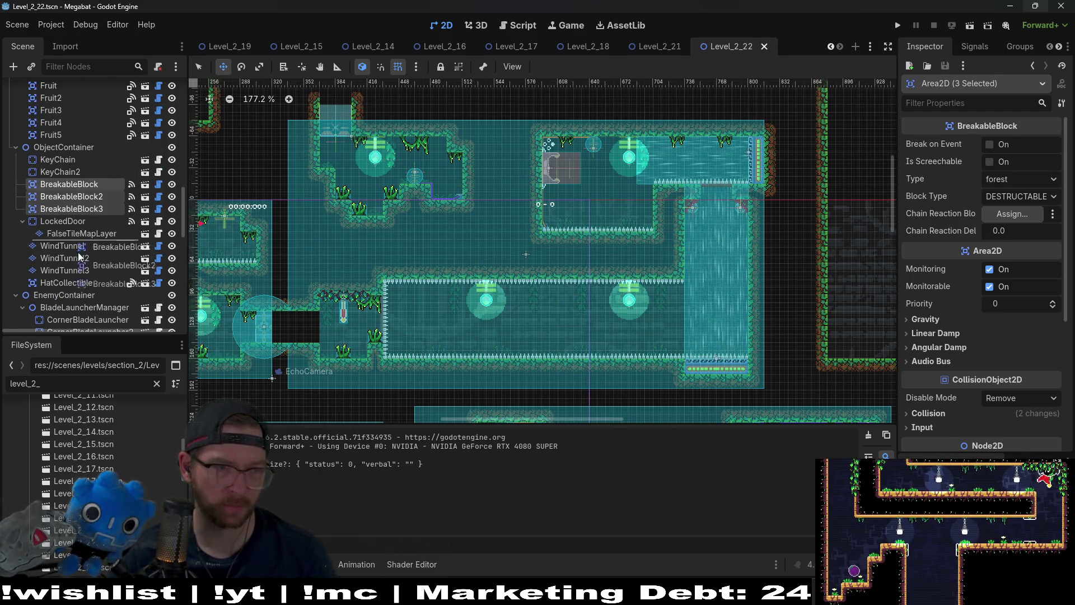
pyautogui.moveTo(78, 257)
pyautogui.mouseDown()
pyautogui.moveTo(76, 314)
pyautogui.moveTo(89, 301)
pyautogui.mouseUp()
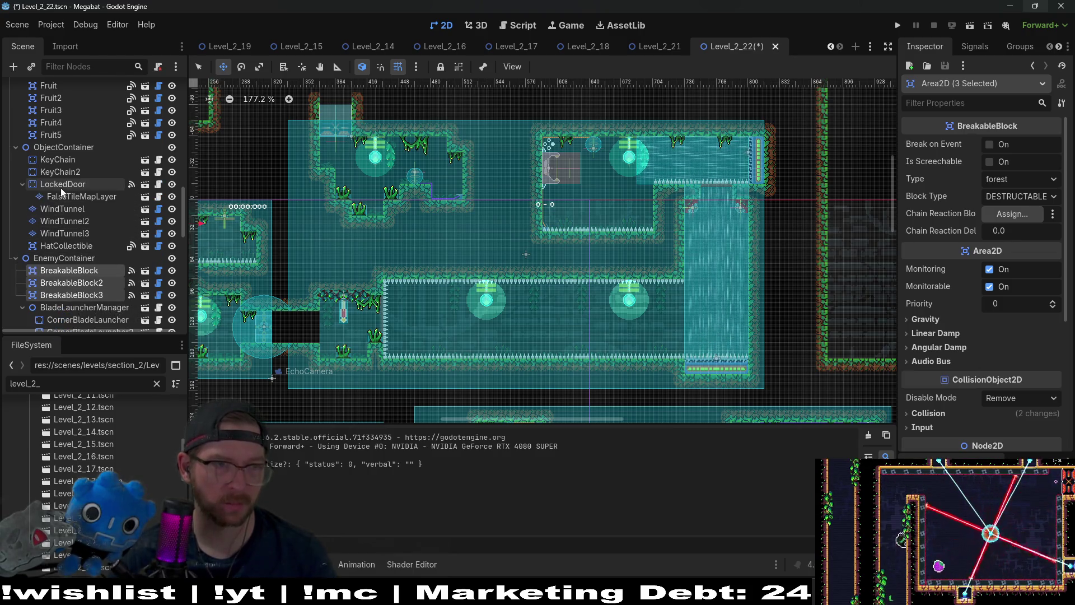
pyautogui.scroll(3, 53, 221)
pyautogui.click(52, 219)
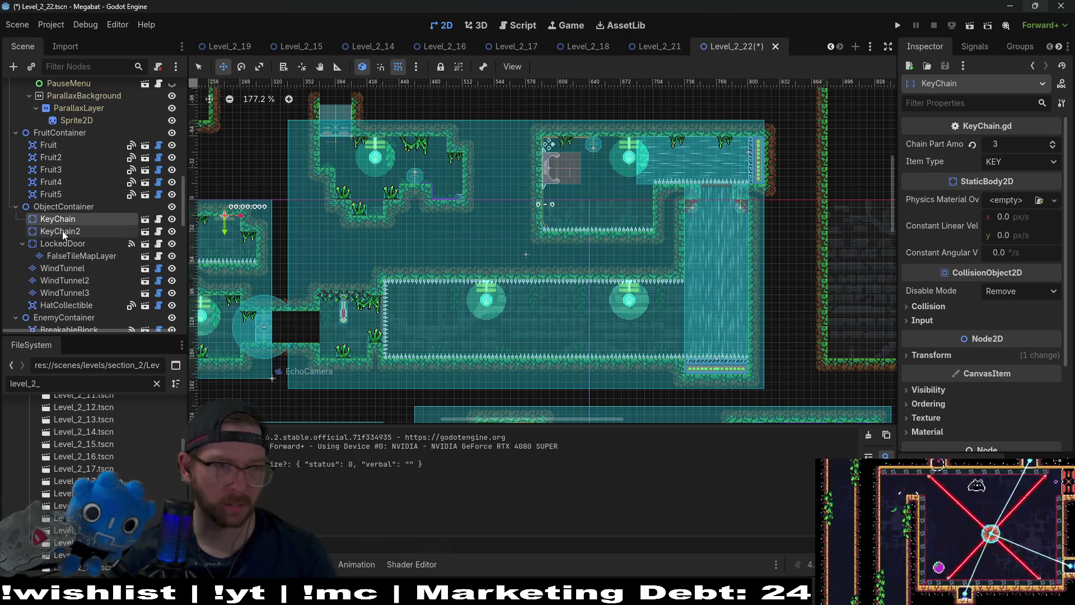
pyautogui.click(65, 233)
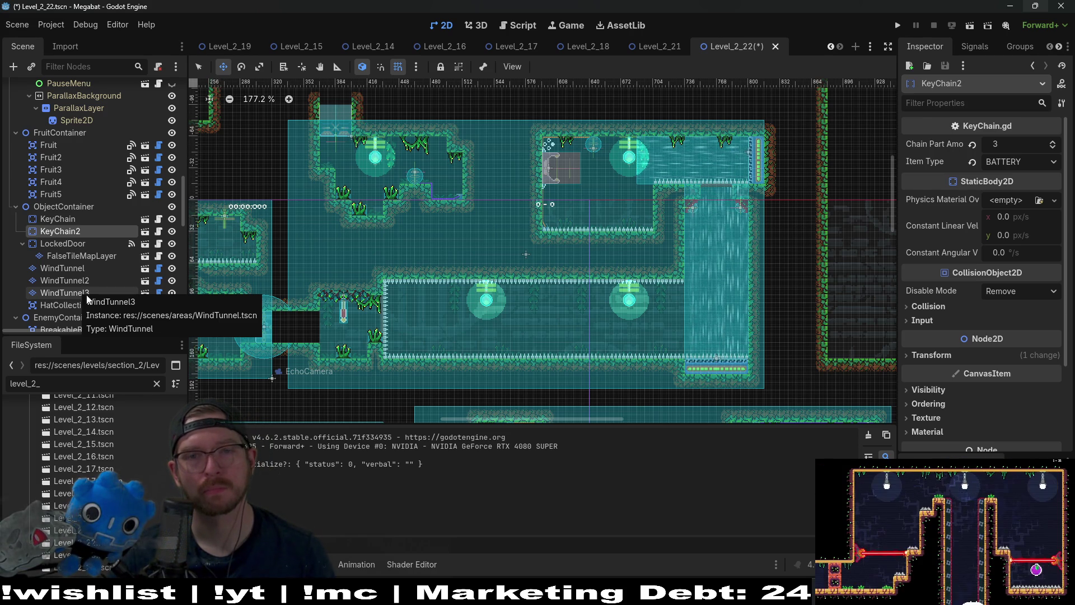
pyautogui.click(970, 28)
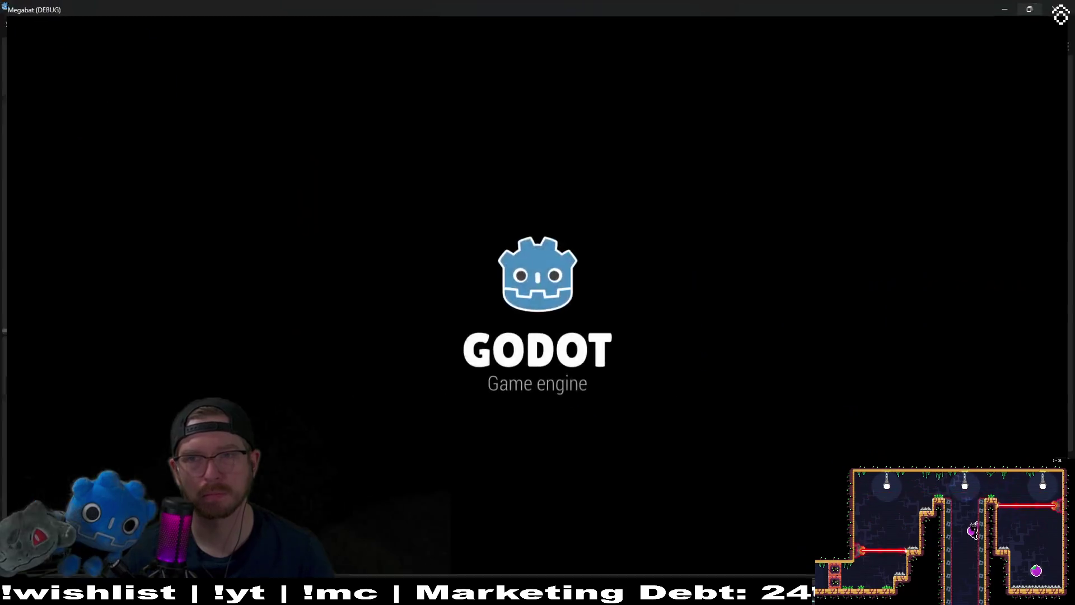
# Step: Close the running test game with Alt+F4 and scroll the Scene tree to the Player node
pyautogui.hotkey('alt', 'F4')
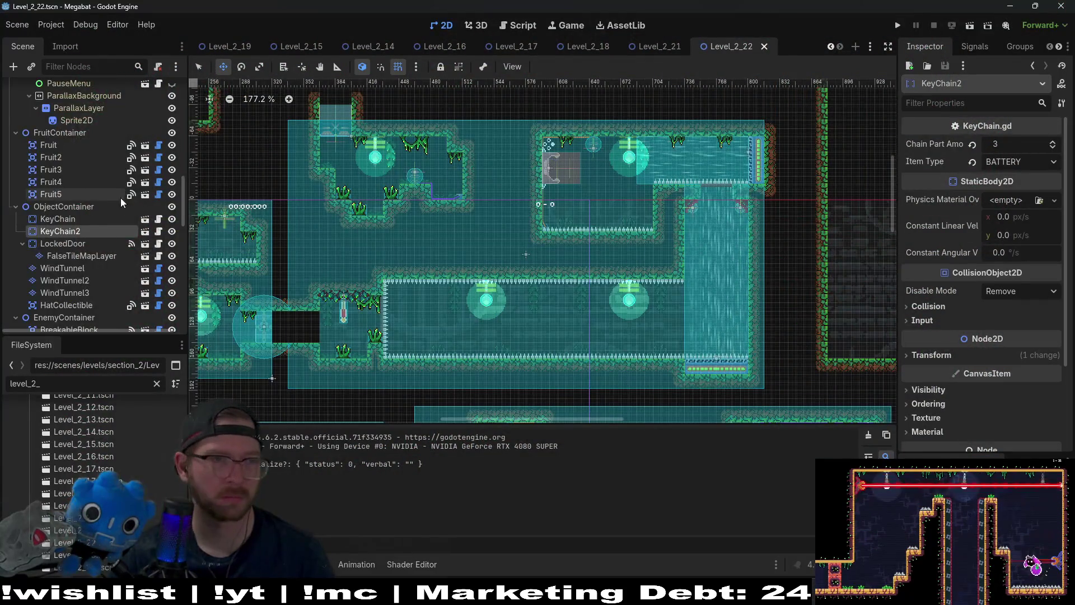
pyautogui.scroll(10, 115, 185)
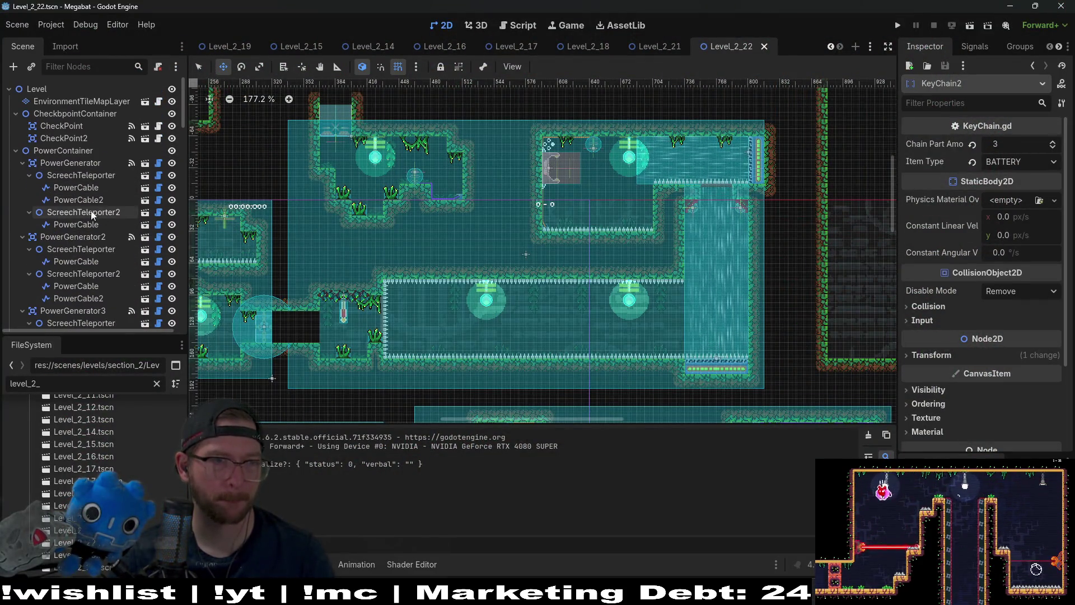
pyautogui.scroll(-10, 102, 230)
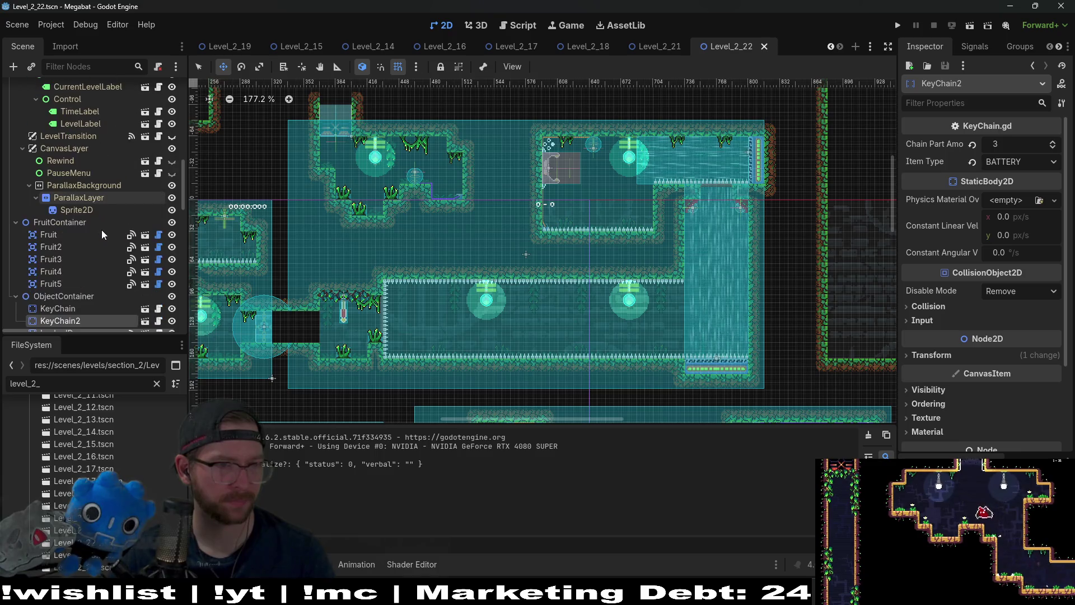
pyautogui.scroll(-5, 67, 300)
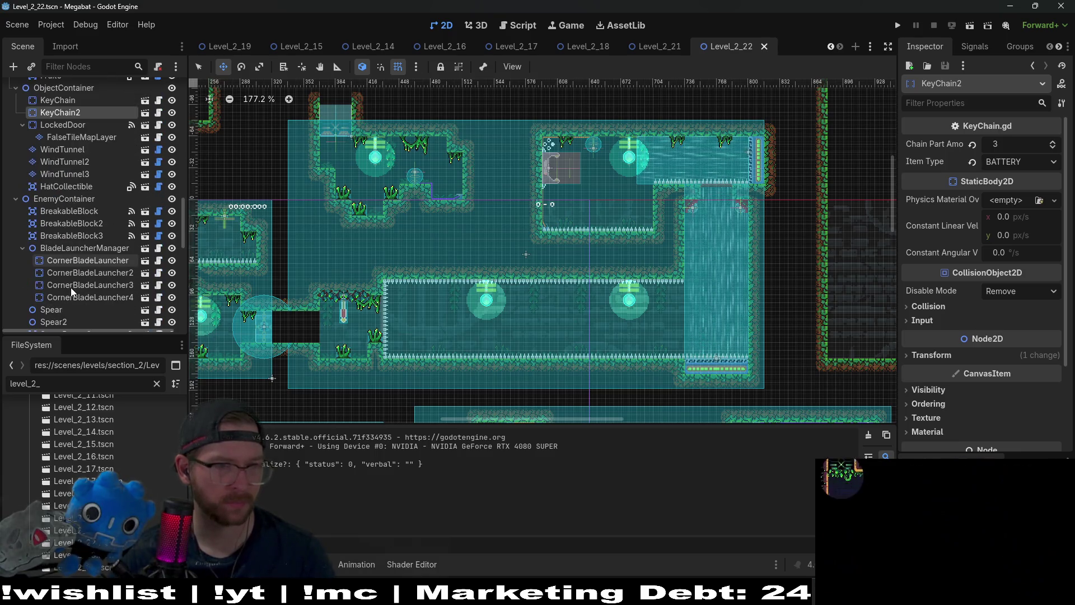
pyautogui.scroll(-5, 71, 291)
pyautogui.scroll(-8, 71, 291)
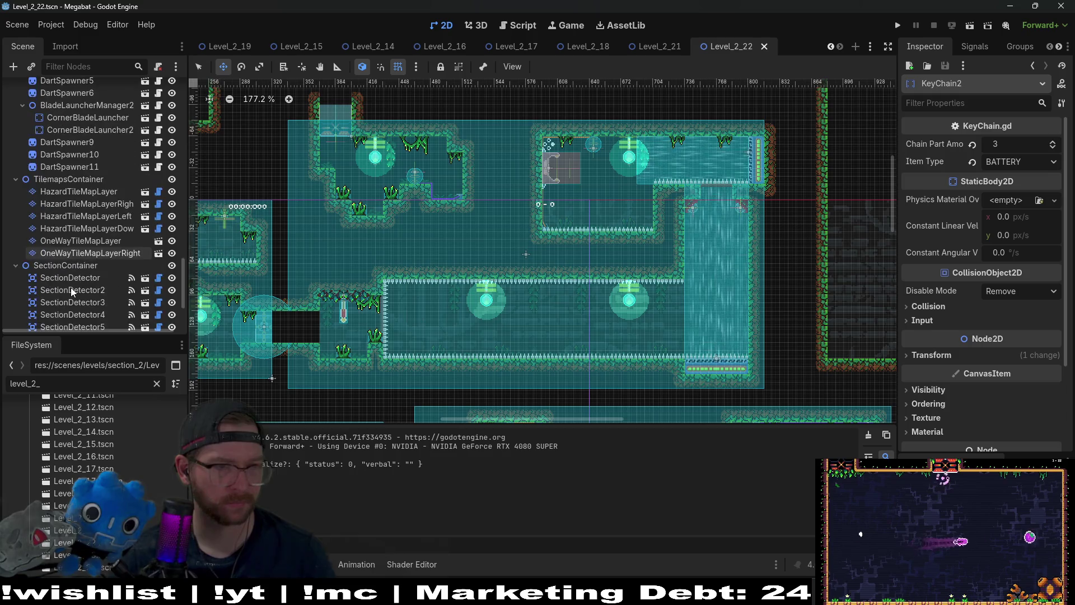
pyautogui.scroll(15, 71, 280)
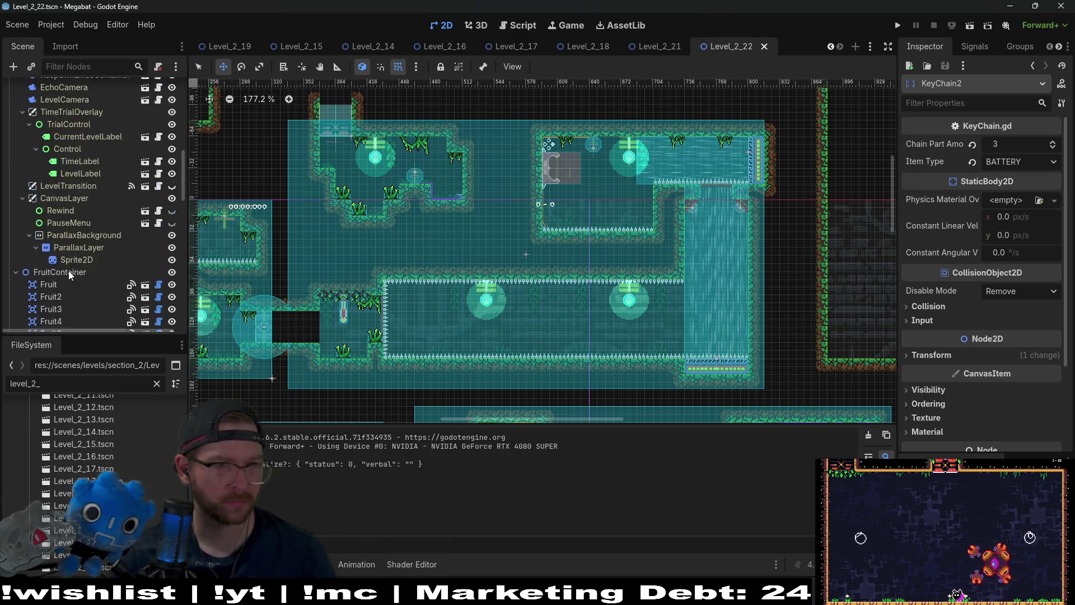
# Step: Drag the Player start into the lower corridor at position 390, 135 and relaunch the level
pyautogui.click(58, 132)
pyautogui.scroll(-1, 545, 349)
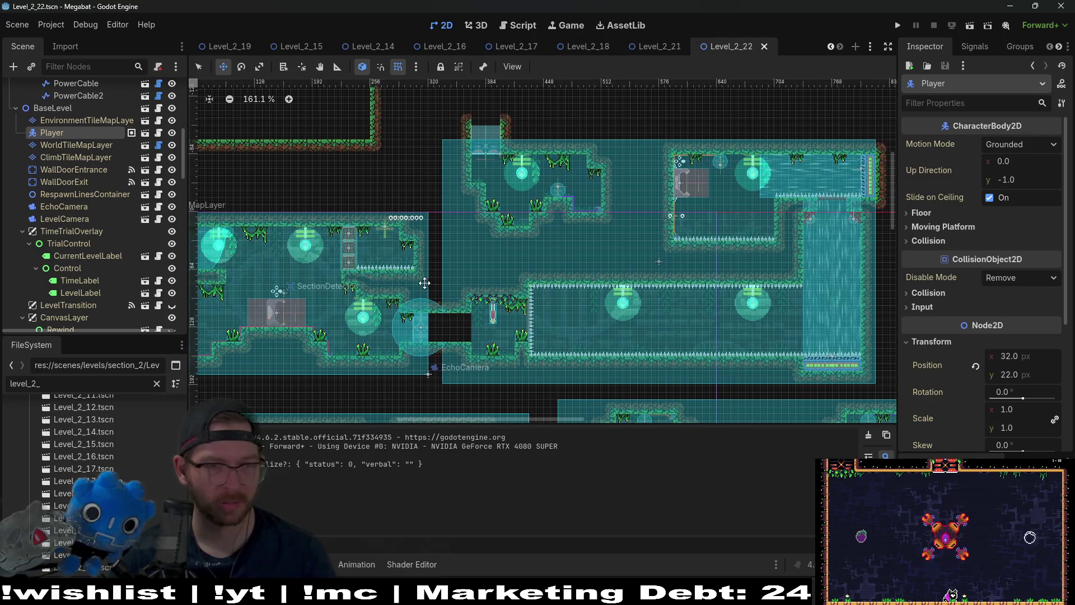
pyautogui.moveTo(545, 348); pyautogui.dragTo(591, 367)
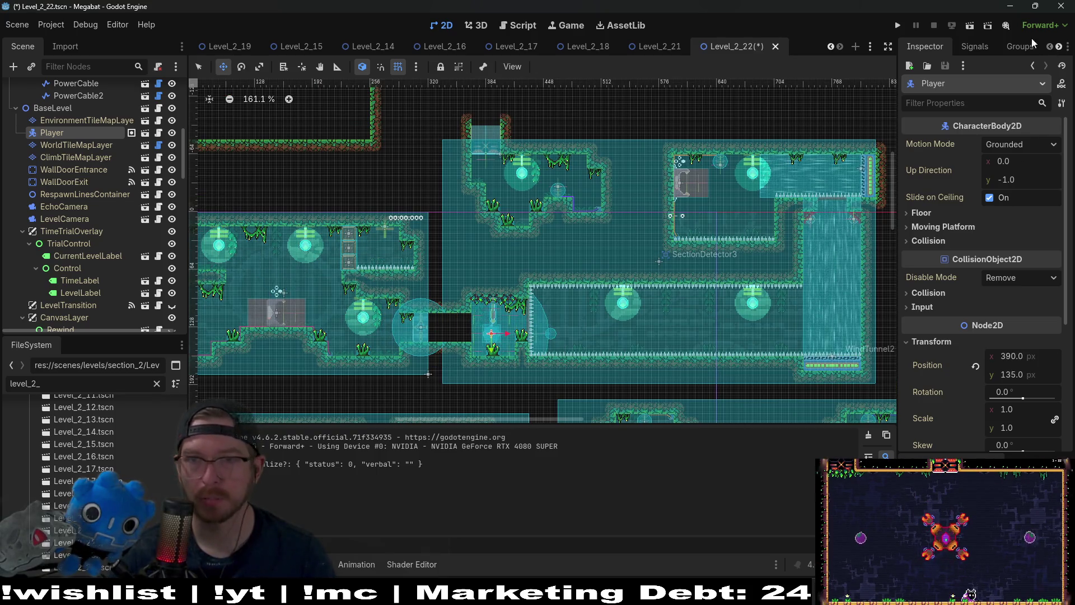
pyautogui.click(970, 27)
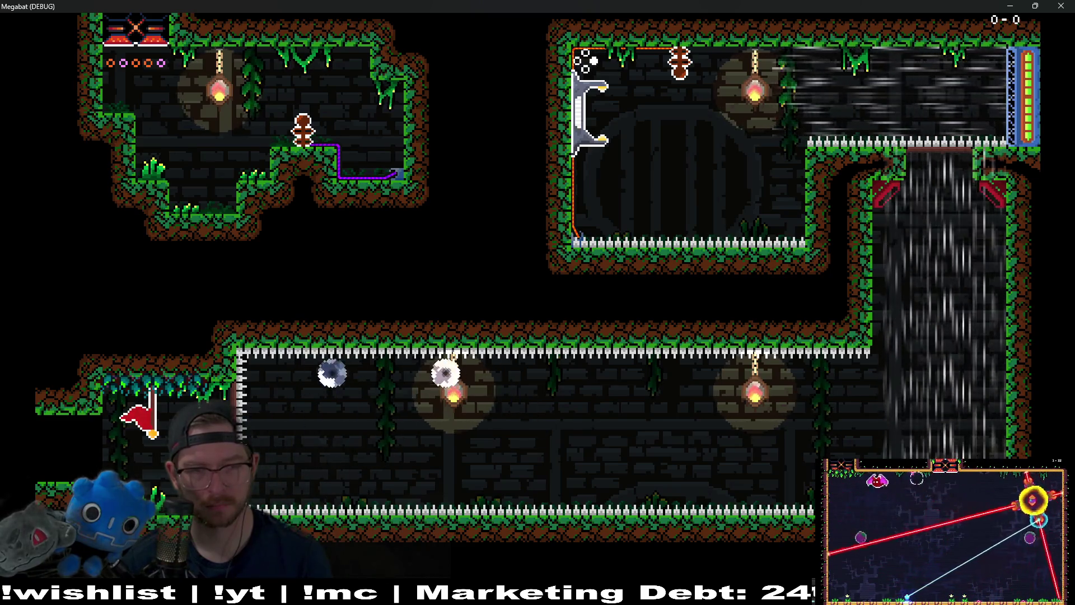
# Step: Fly the bat along the lower corridor and up the waterfall shaft to the top-right room, then pause and close the game
pyautogui.press('Right')
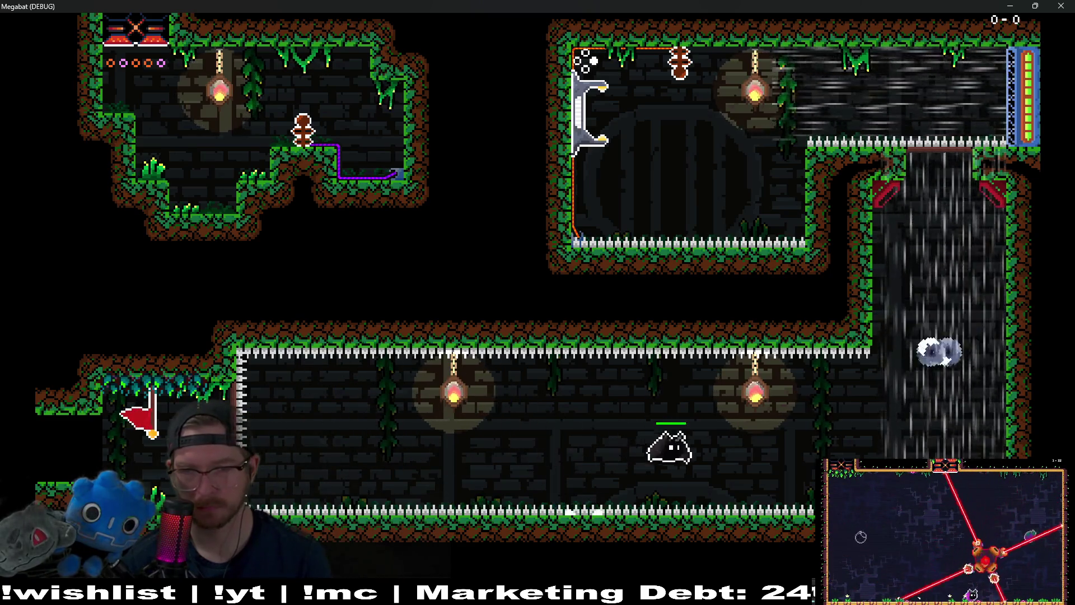
pyautogui.press('Left')
pyautogui.press('Up')
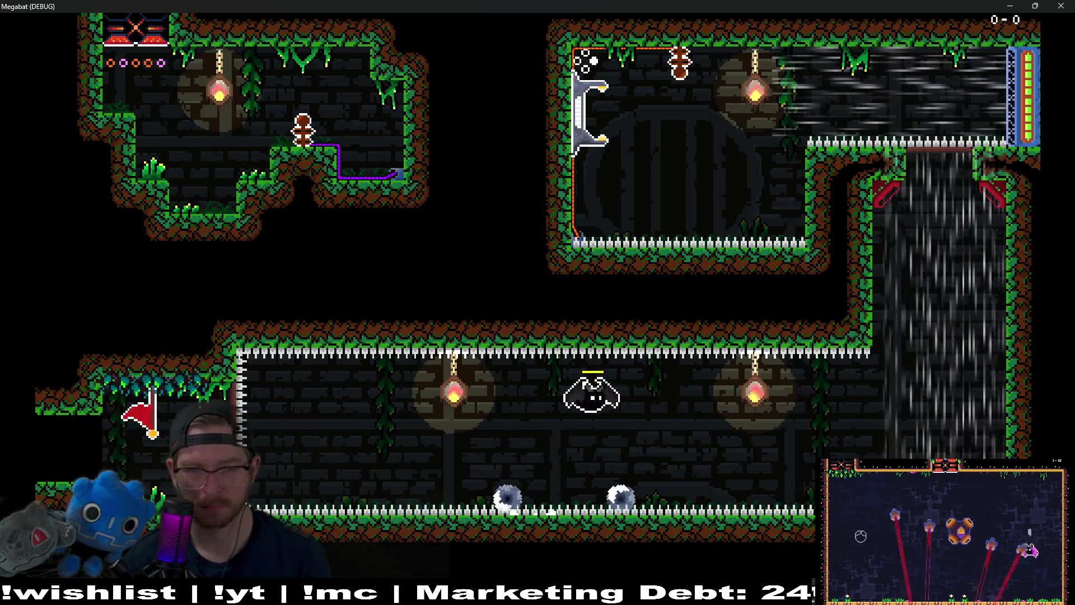
pyautogui.press('Right')
pyautogui.press('Up')
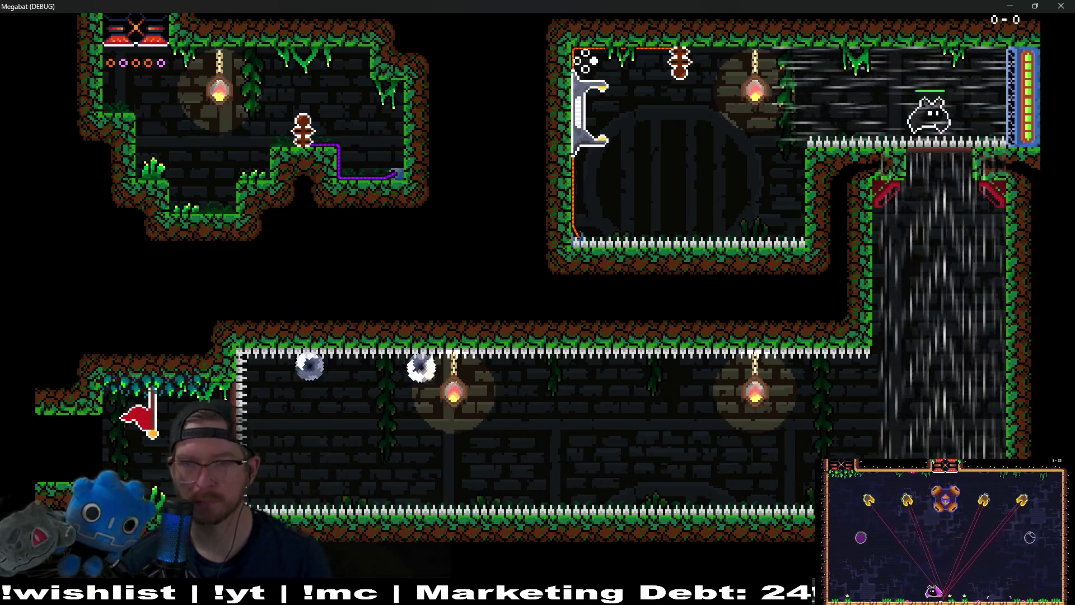
pyautogui.press('Left')
pyautogui.press('Escape')
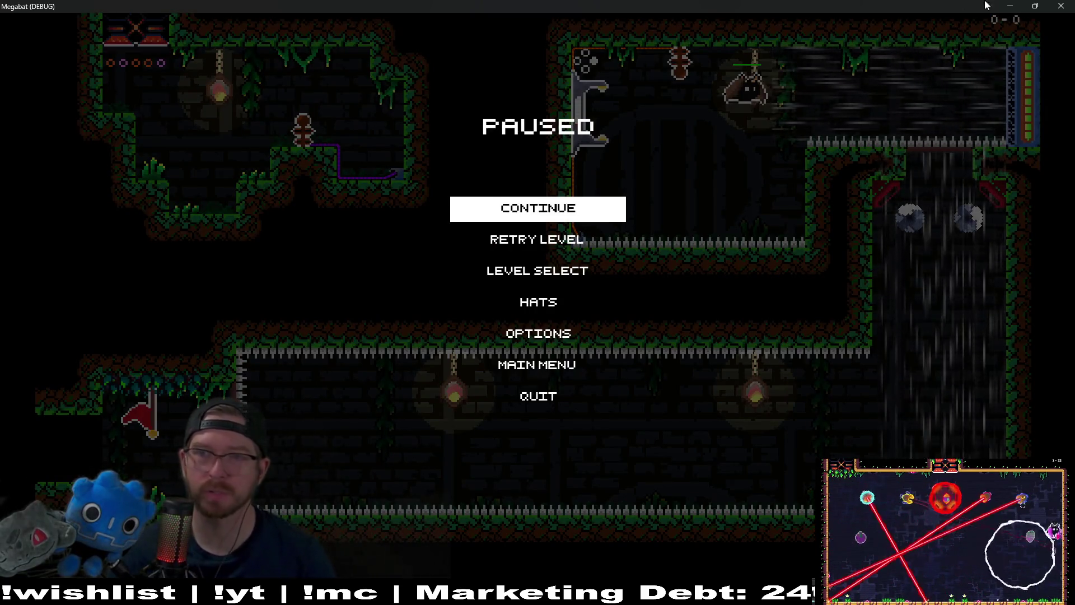
pyautogui.click(1058, 5)
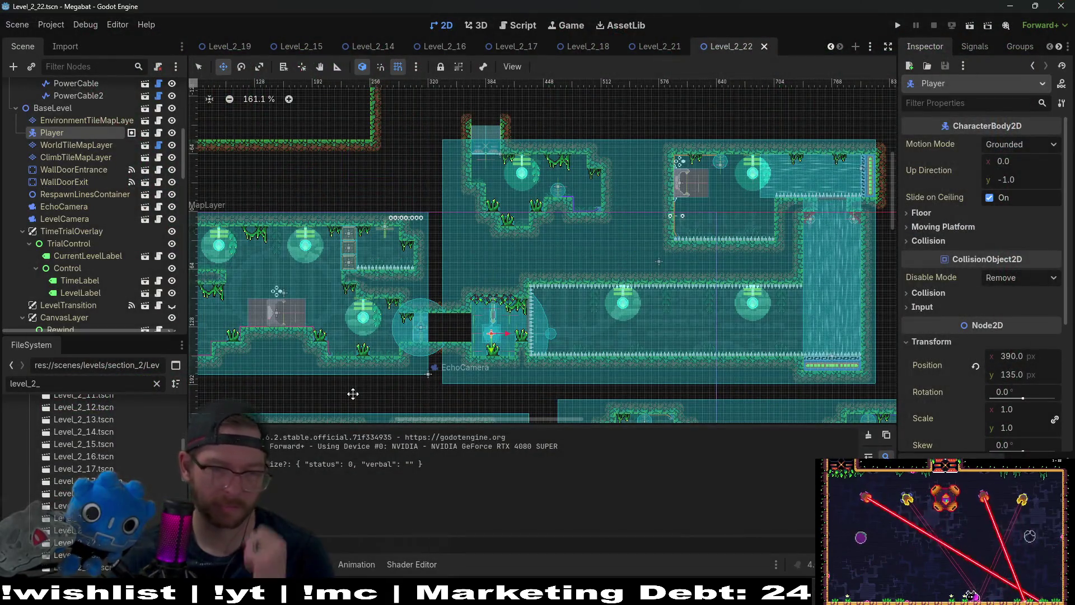
# Step: Undo the Player move back to 32, 22 and save Level_2_22
pyautogui.hotkey('ctrl', 'z')
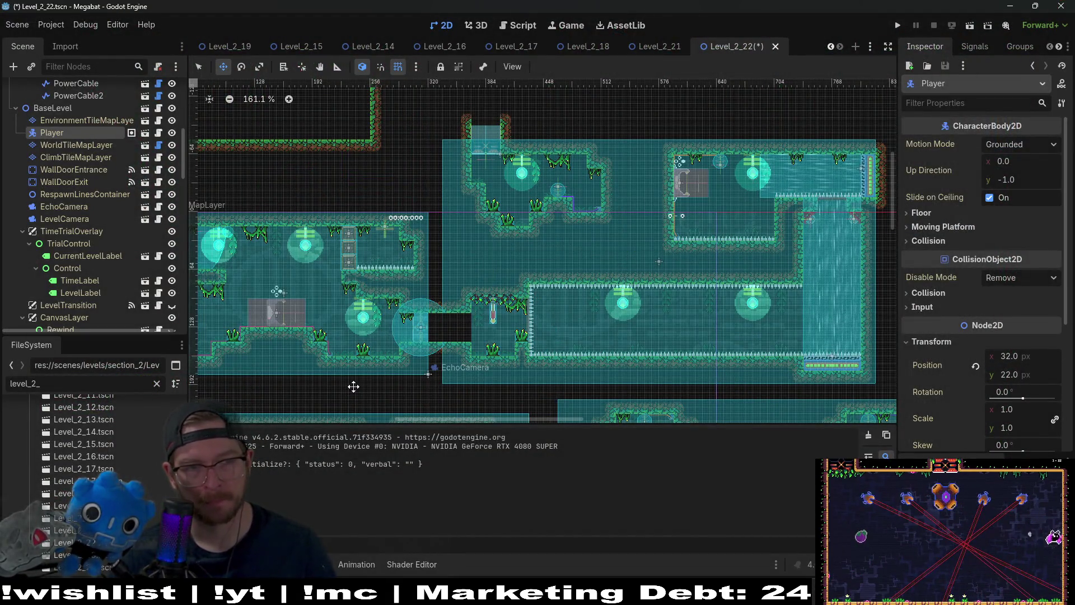
pyautogui.moveTo(202, 292); pyautogui.dragTo(501, 318)
pyautogui.hotkey('ctrl', 's')
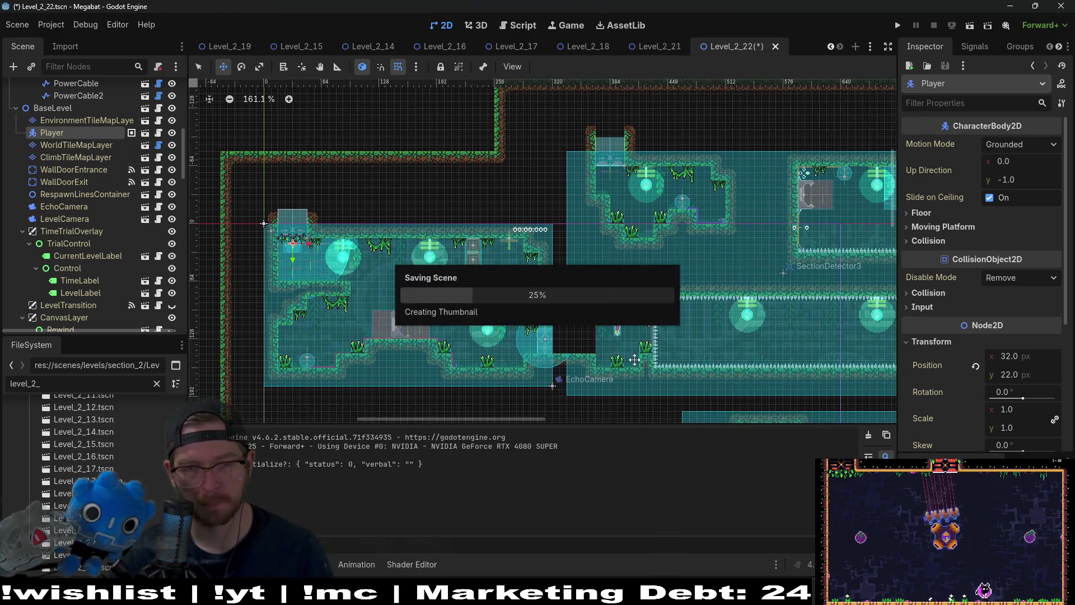
pyautogui.hscroll(5, 560, 322)
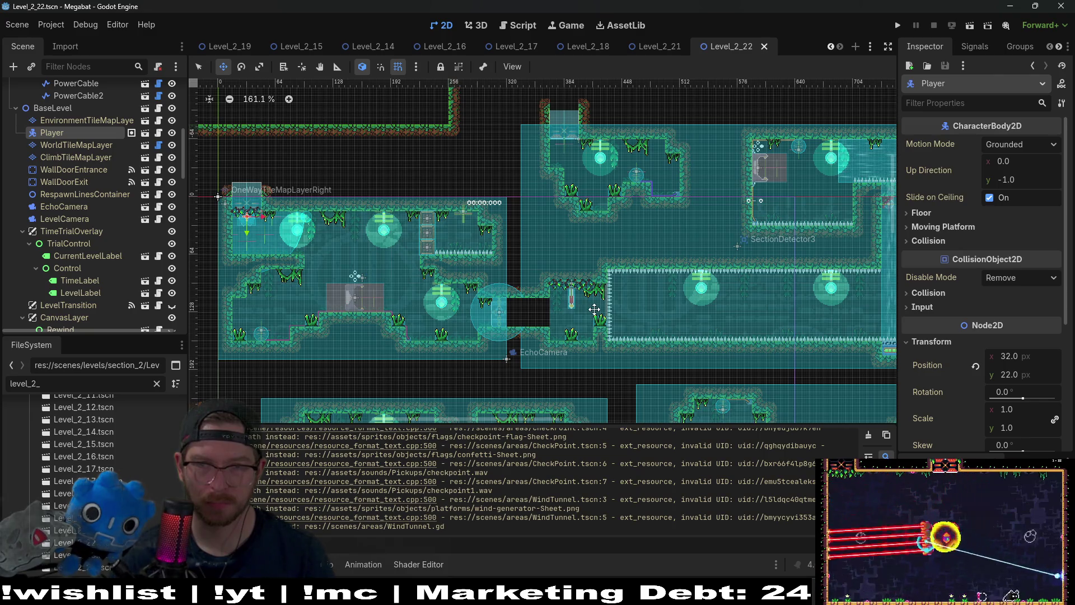
pyautogui.scroll(-6, 112, 247)
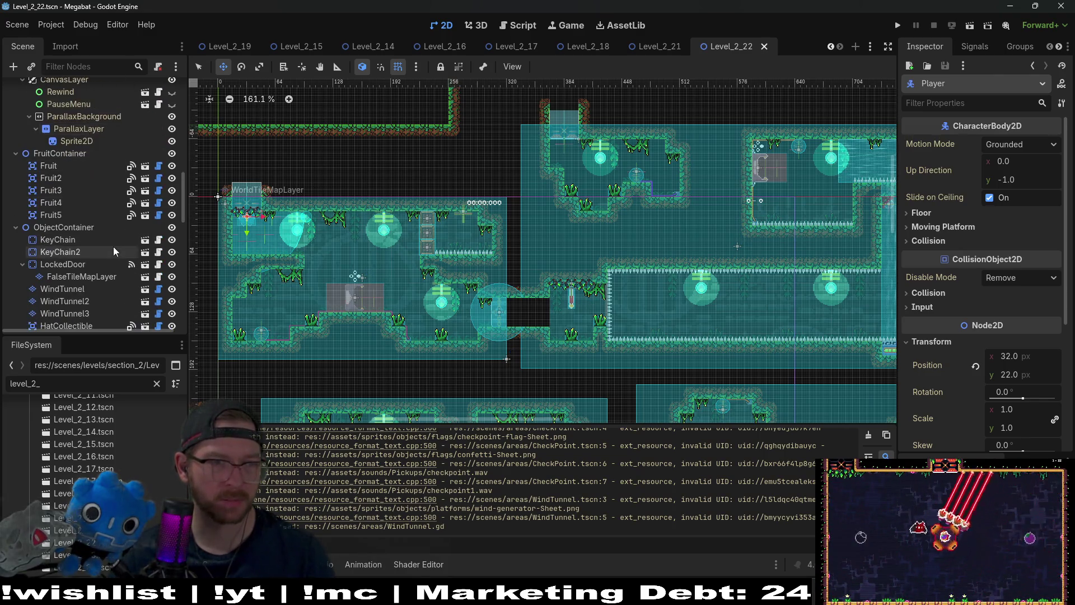
pyautogui.scroll(-2, 114, 250)
# Step: Select KeyChain2 and KeyChain, collapse PowerContainer and CheckpointContainer, and select the root Level node
pyautogui.click(66, 194)
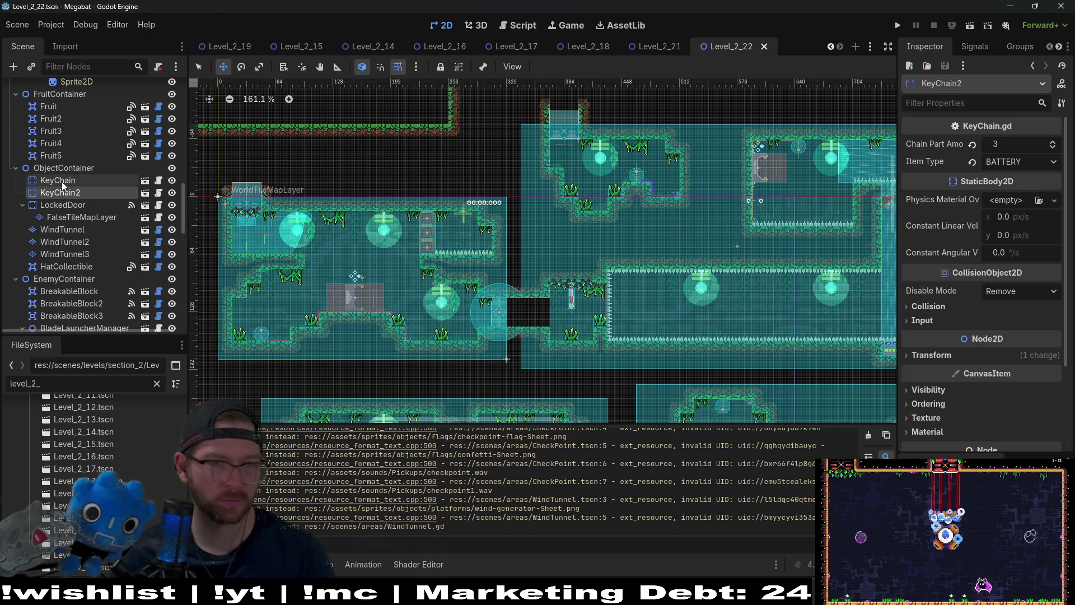
pyautogui.keyDown('shift'); pyautogui.click(64, 185); pyautogui.keyUp('shift')
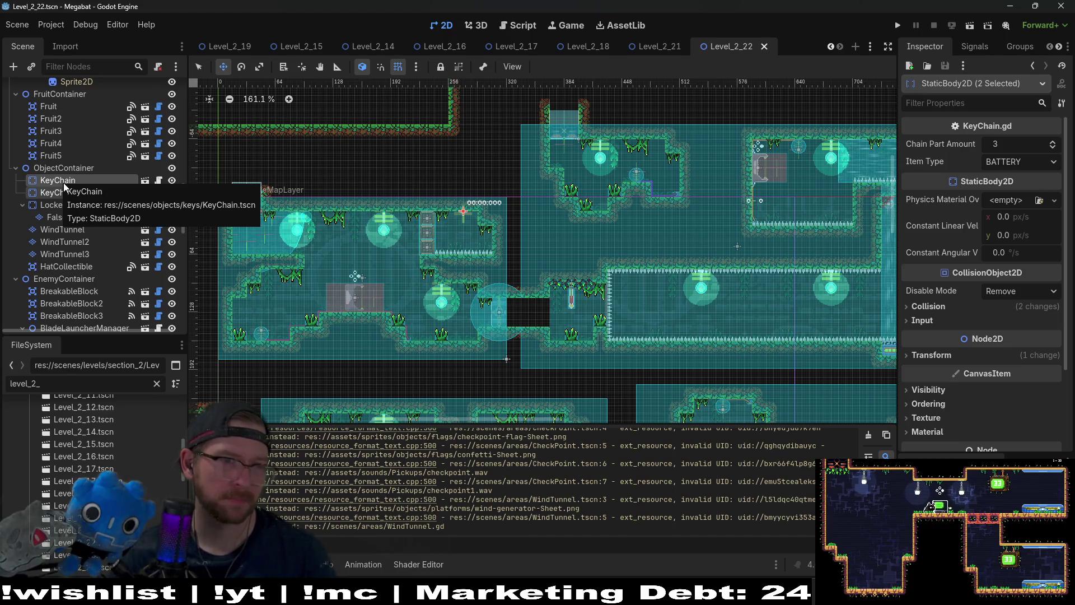
pyautogui.scroll(10, 64, 186)
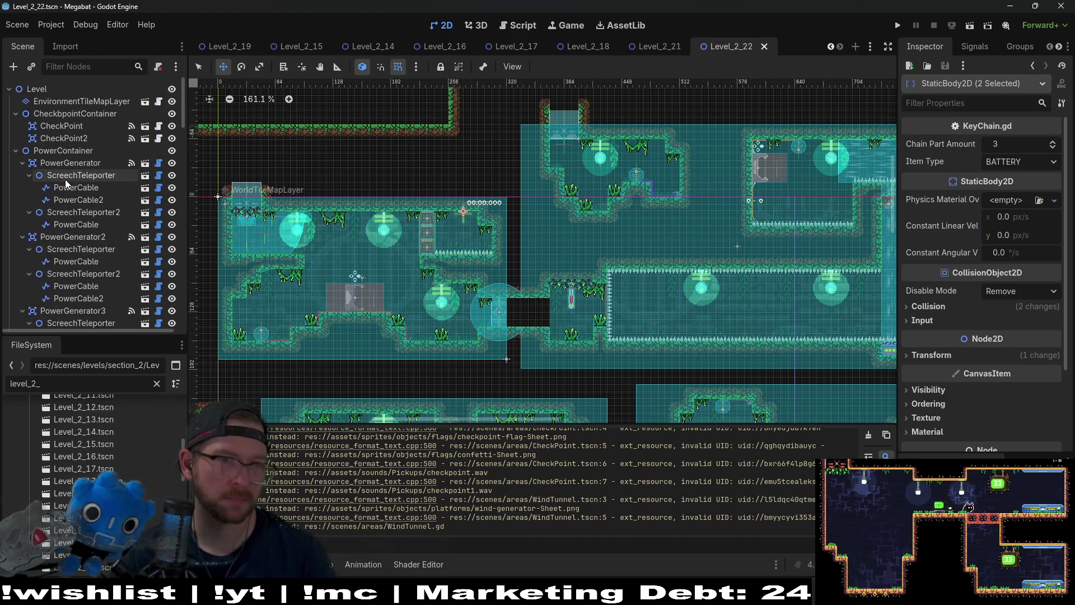
pyautogui.click(15, 151)
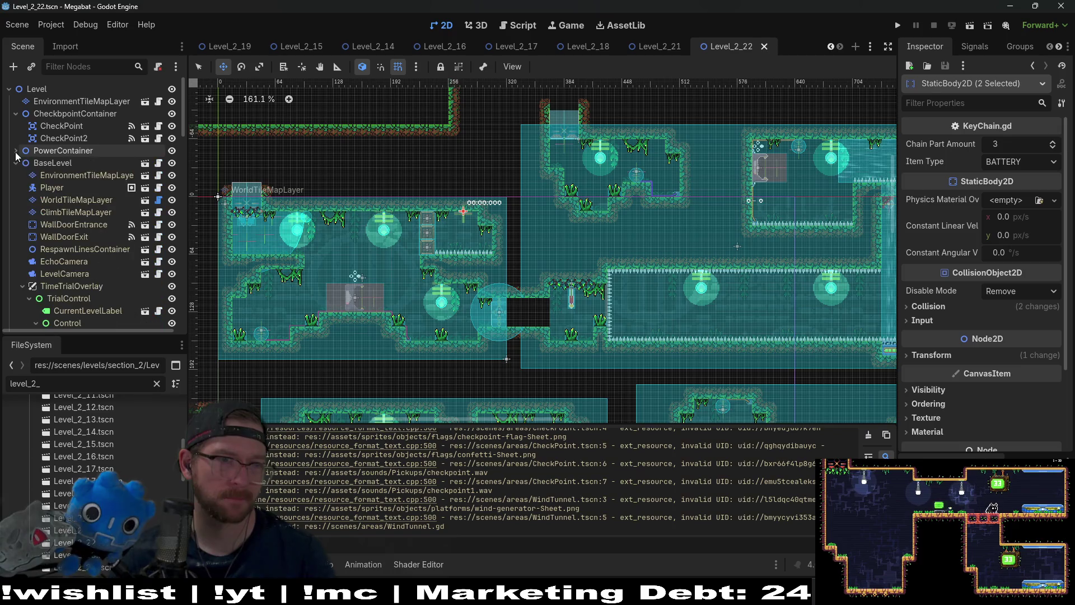
pyautogui.click(15, 114)
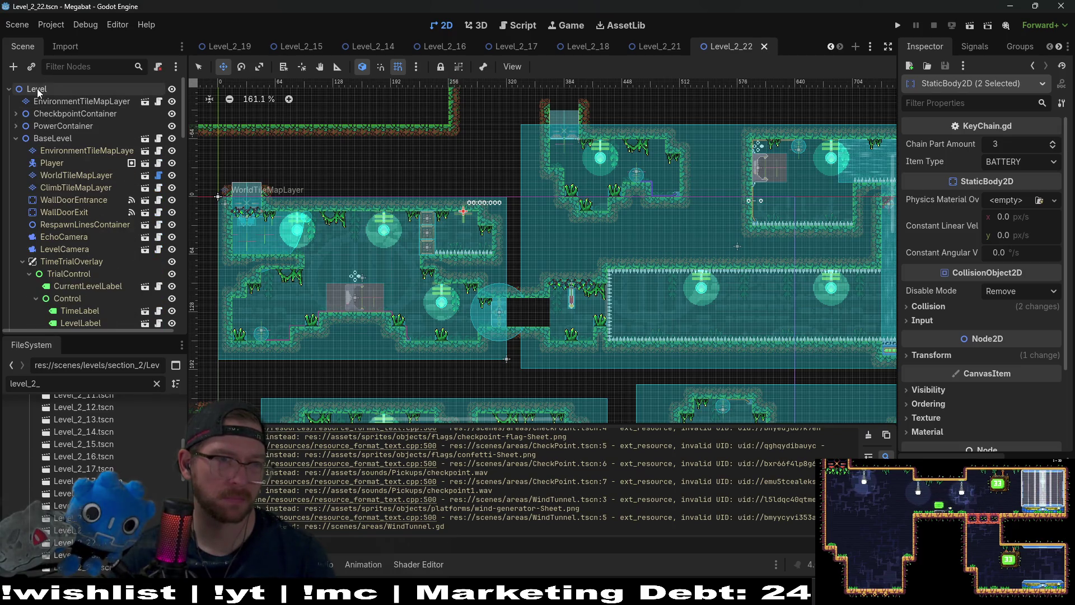
pyautogui.click(18, 88)
# Step: Add a Node2D child to Level, rename it KeysContainer, and move it up the tree
pyautogui.click(17, 70)
pyautogui.write('node')
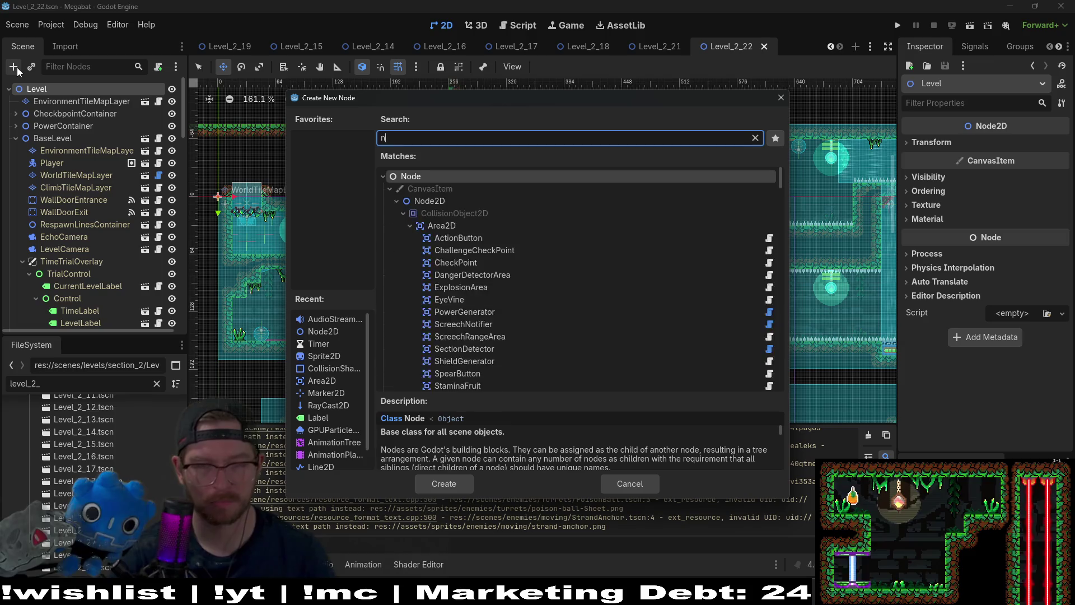
pyautogui.press('Return')
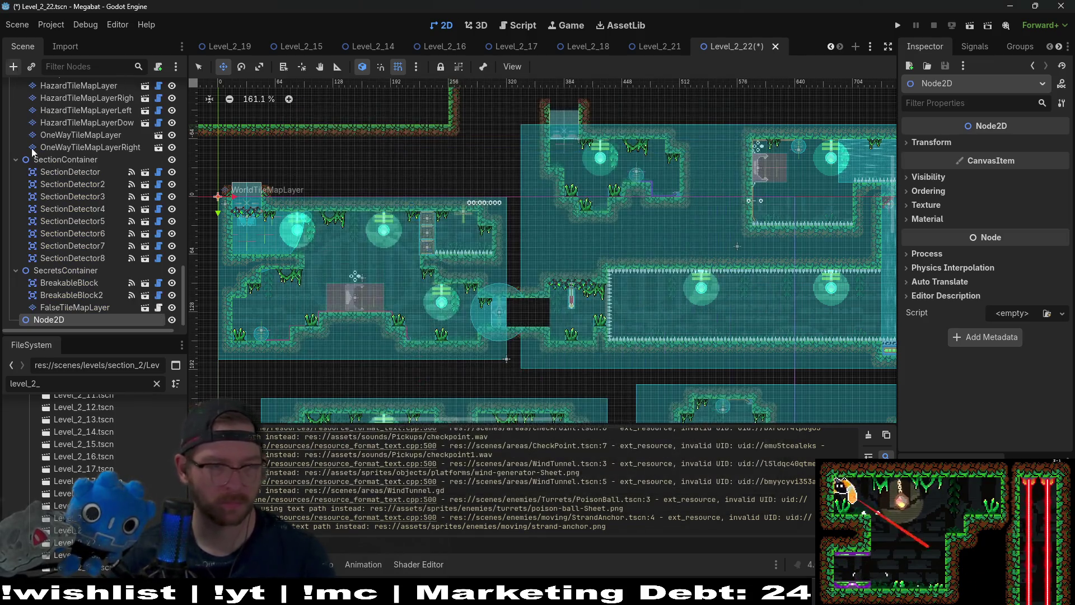
pyautogui.doubleClick(59, 320)
pyautogui.write('KeysC')
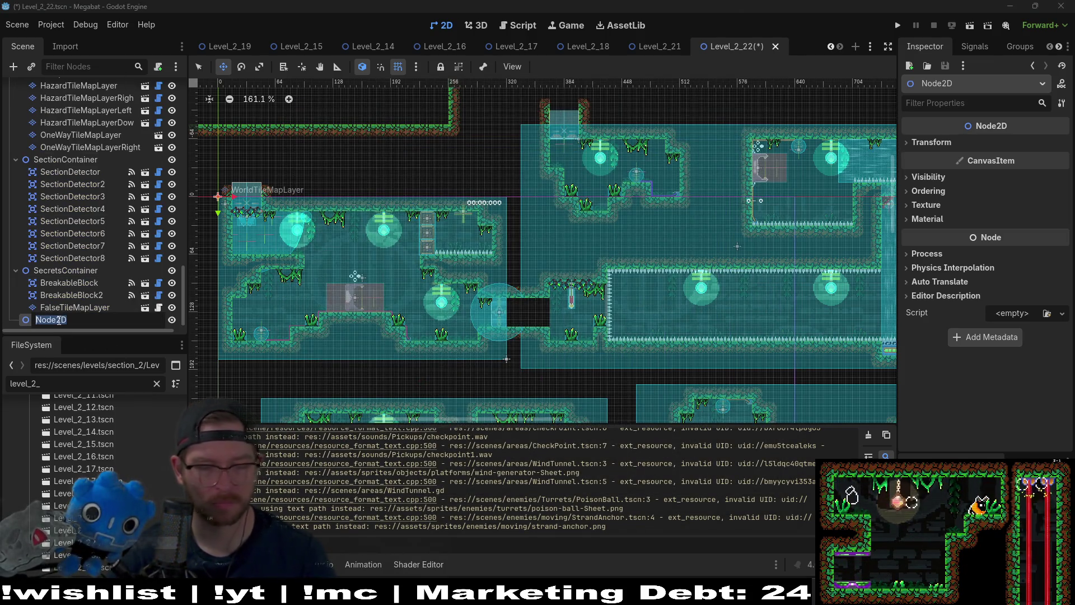
pyautogui.write('ontainer')
pyautogui.press('Return')
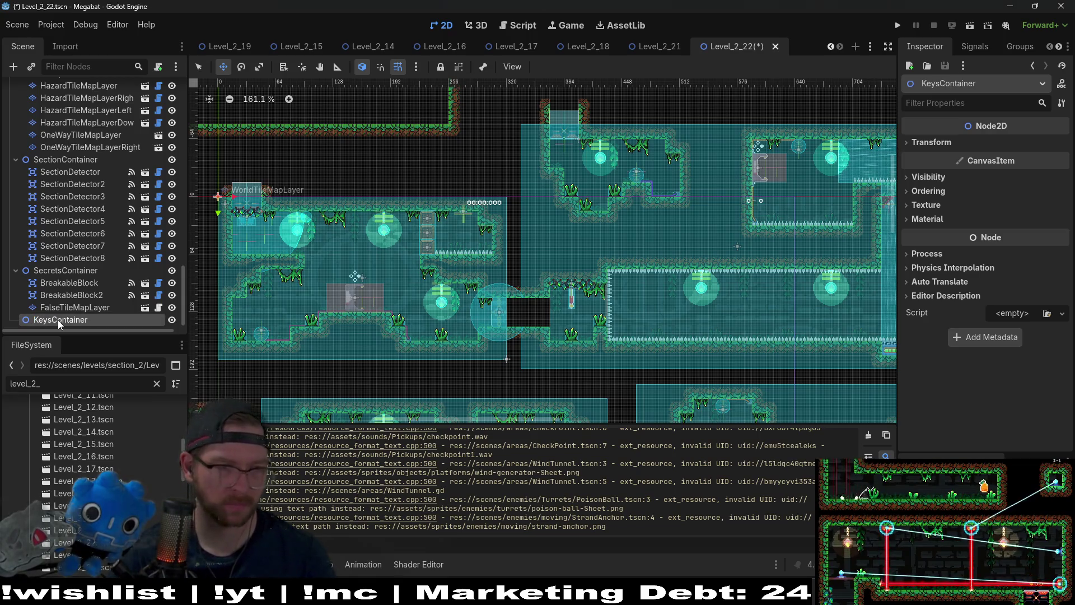
pyautogui.moveTo(59, 324)
pyautogui.mouseDown()
pyautogui.moveTo(99, 64)
pyautogui.moveTo(94, 102)
pyautogui.moveTo(62, 121)
pyautogui.mouseUp()
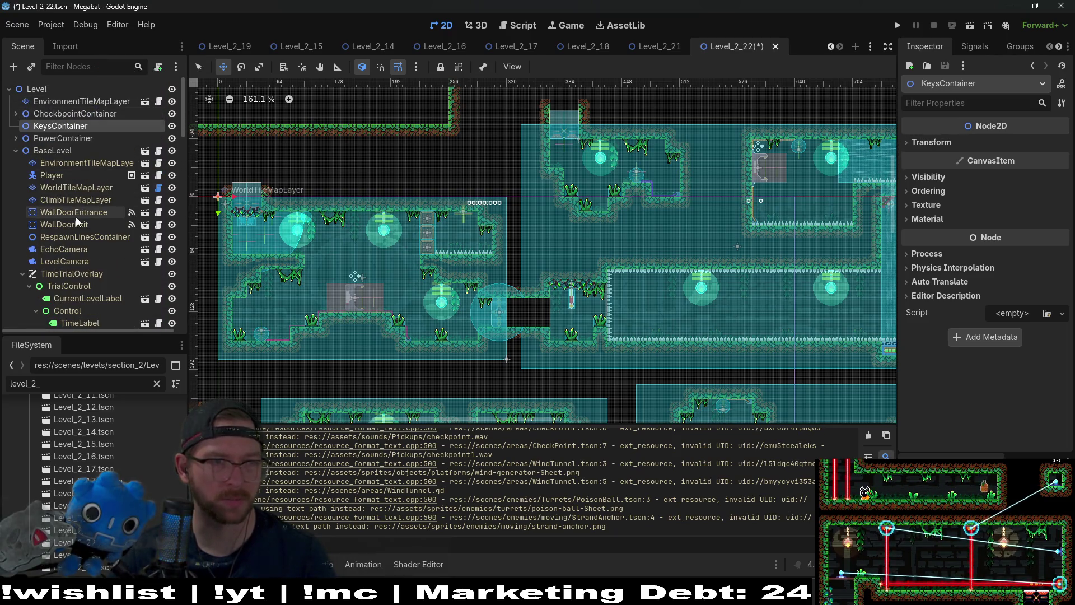
# Step: Drag KeyChain and KeyChain2 inside KeysContainer and run the level
pyautogui.scroll(-5, 78, 209)
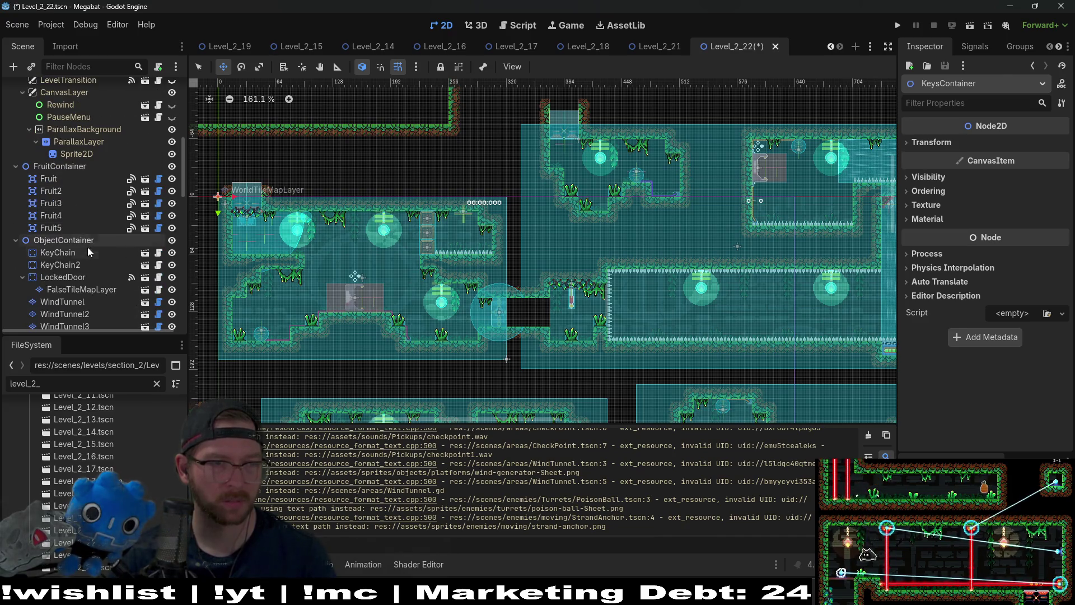
pyautogui.click(58, 253)
pyautogui.keyDown('shift'); pyautogui.click(65, 265); pyautogui.keyUp('shift')
pyautogui.moveTo(69, 110); pyautogui.dragTo(66, 76)
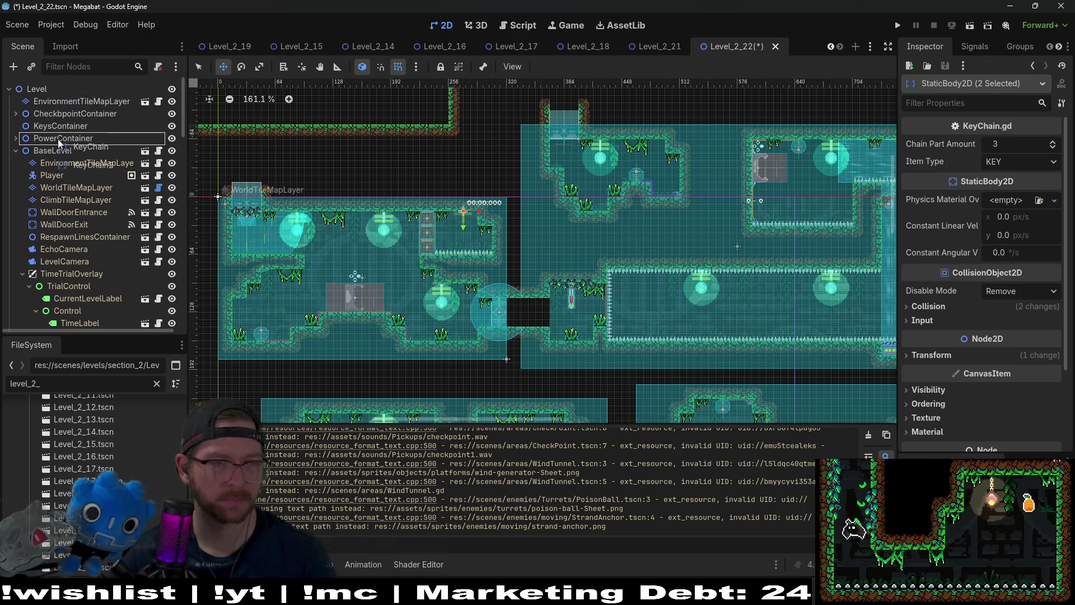
pyautogui.moveTo(60, 143); pyautogui.dragTo(60, 131)
pyautogui.click(970, 26)
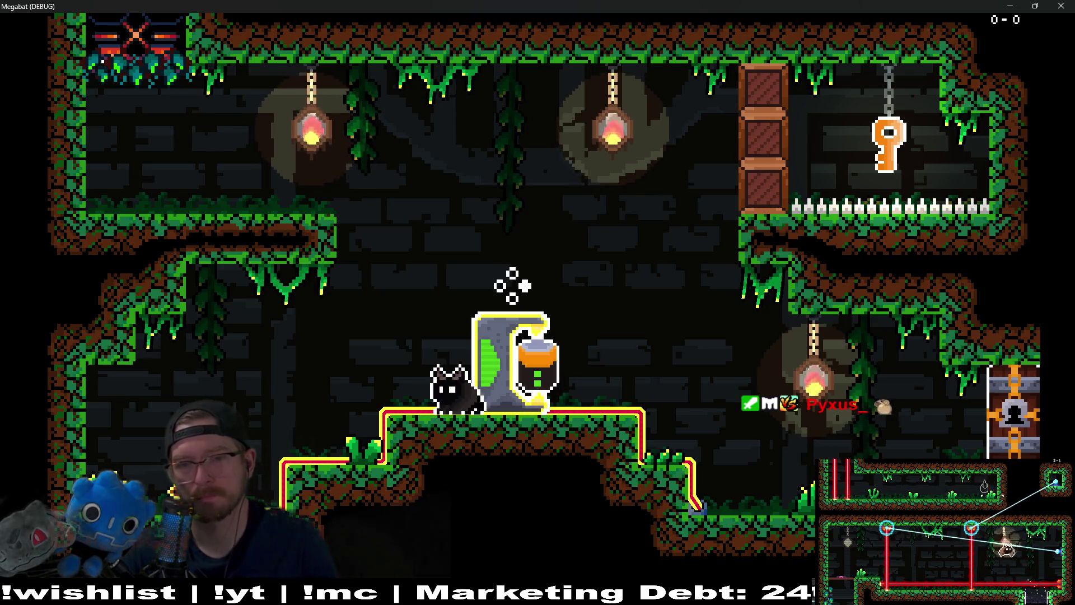
# Step: Stop the playtest, undo the KeysContainer rename and remove the empty Node2D, then save Level_2_22
pyautogui.press('F8')
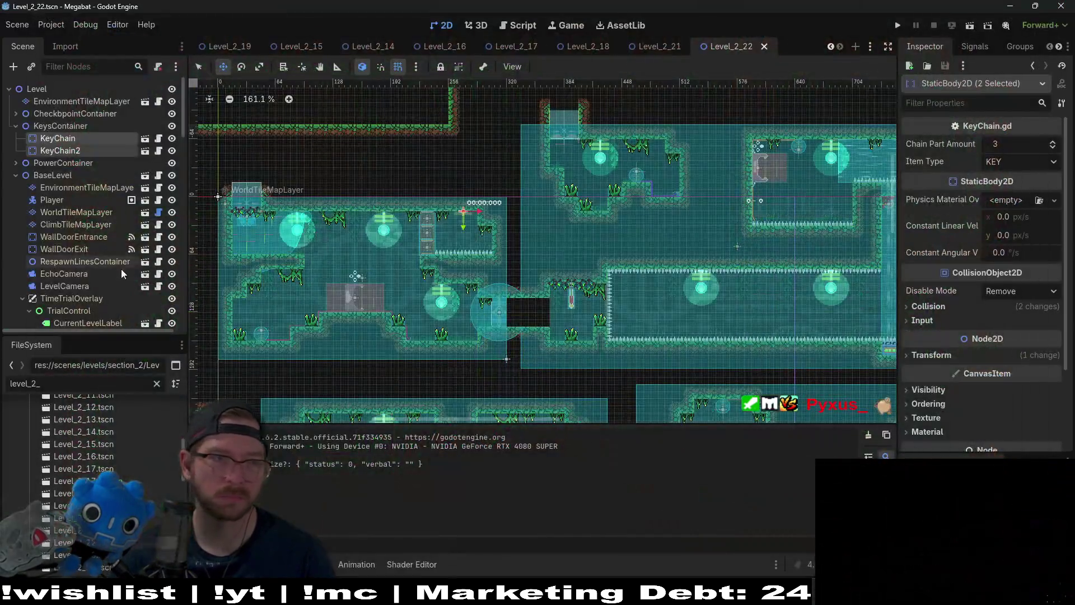
pyautogui.moveTo(82, 146); pyautogui.dragTo(54, 130)
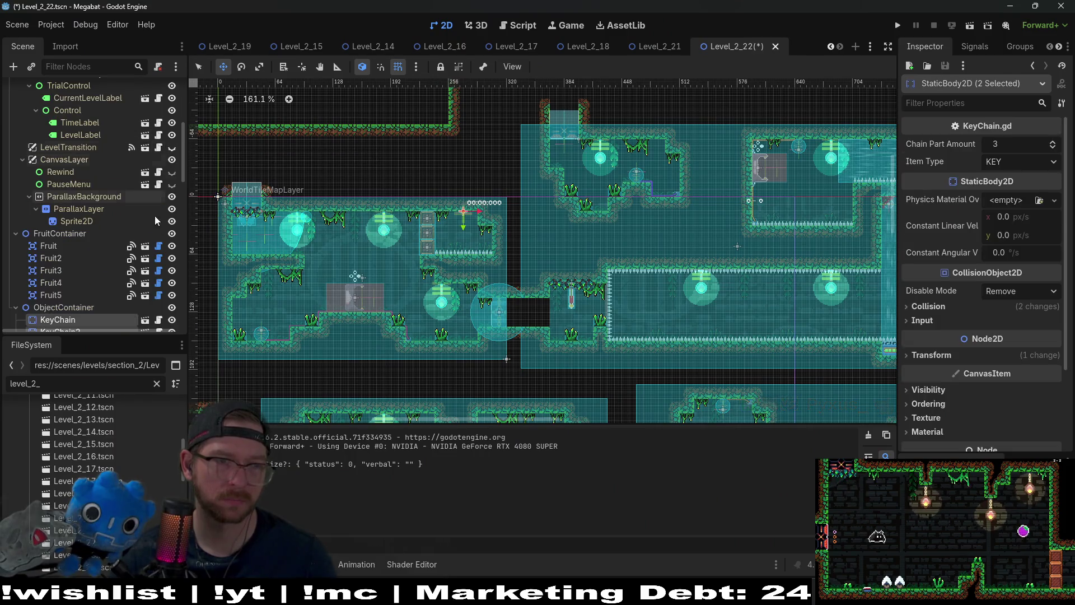
pyautogui.hotkey('ctrl', 'z')
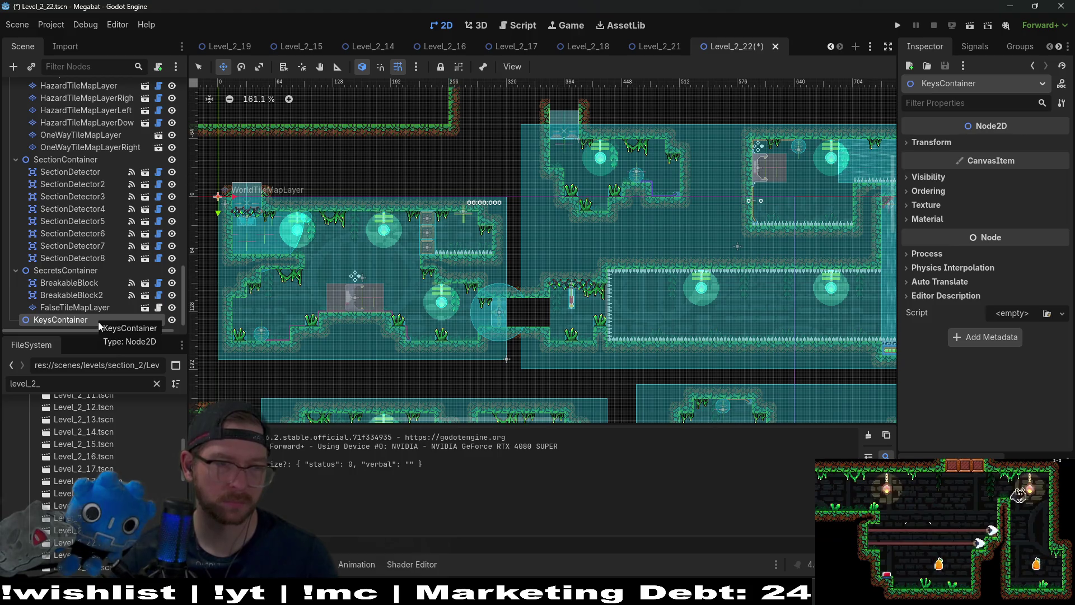
pyautogui.hotkey('ctrl', 'z')
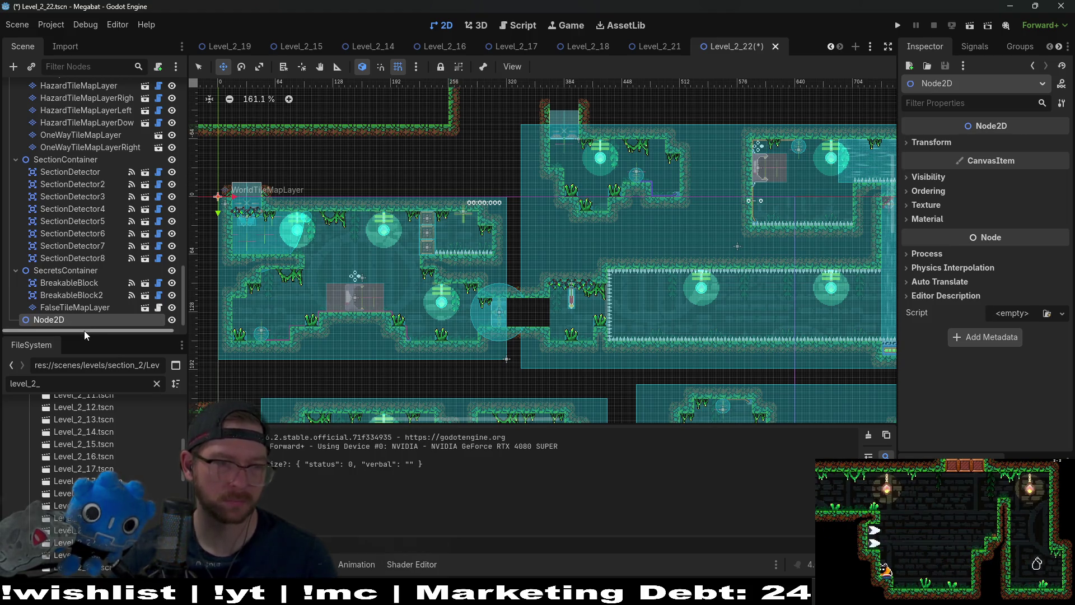
pyautogui.hotkey('ctrl', 'z')
pyautogui.hotkey('ctrl', 's')
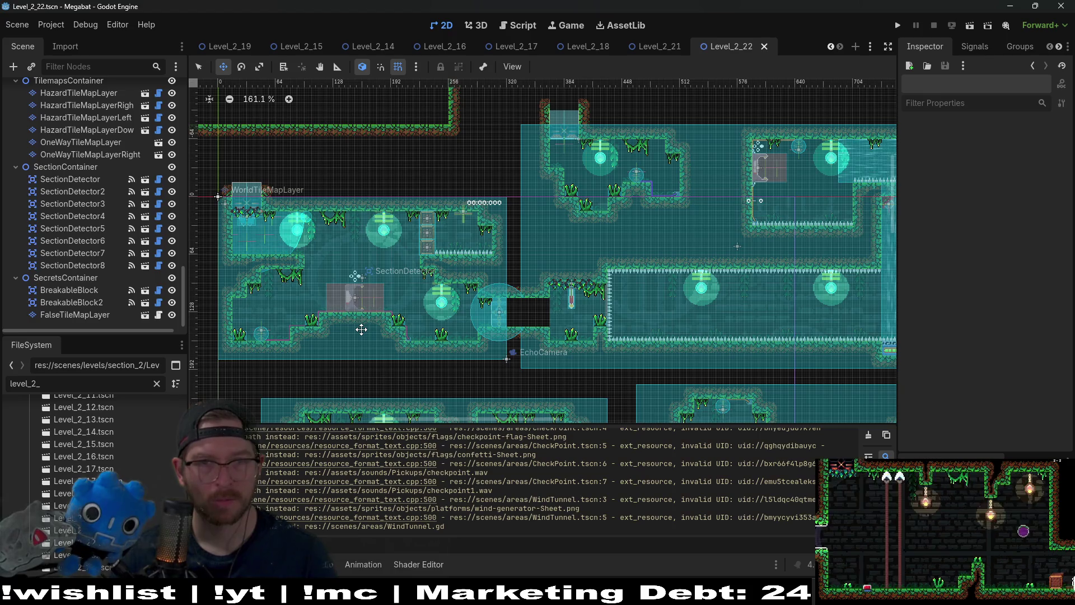
pyautogui.hotkey('alt', 'shift', 'o')
# Step: Quick-open KeyChain.tscn and Battery.tscn in their own scene tabs
pyautogui.write('keychain')
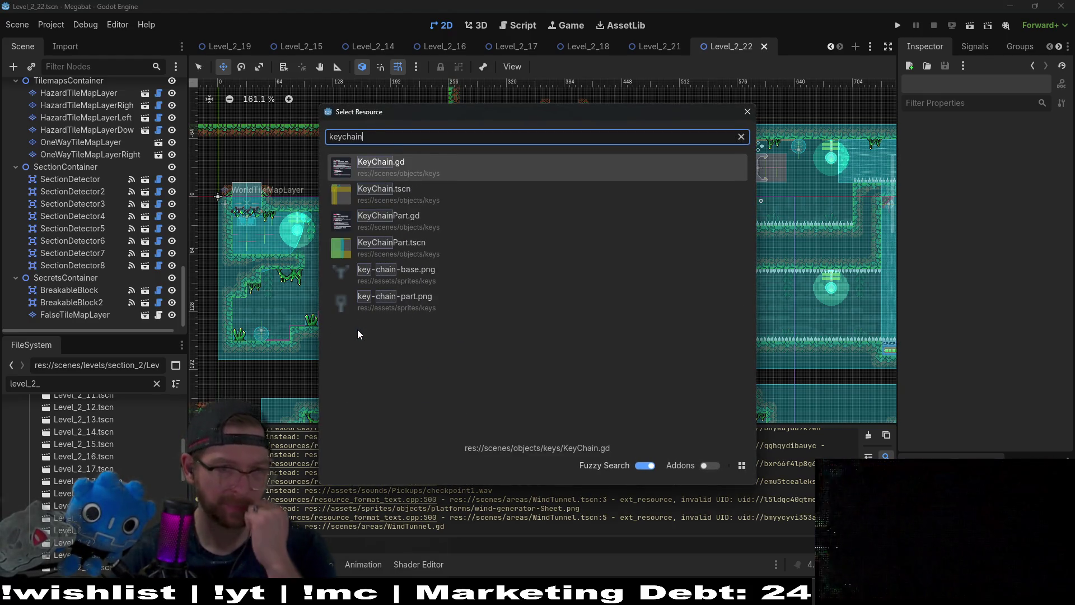
pyautogui.press('Down')
pyautogui.press('Return')
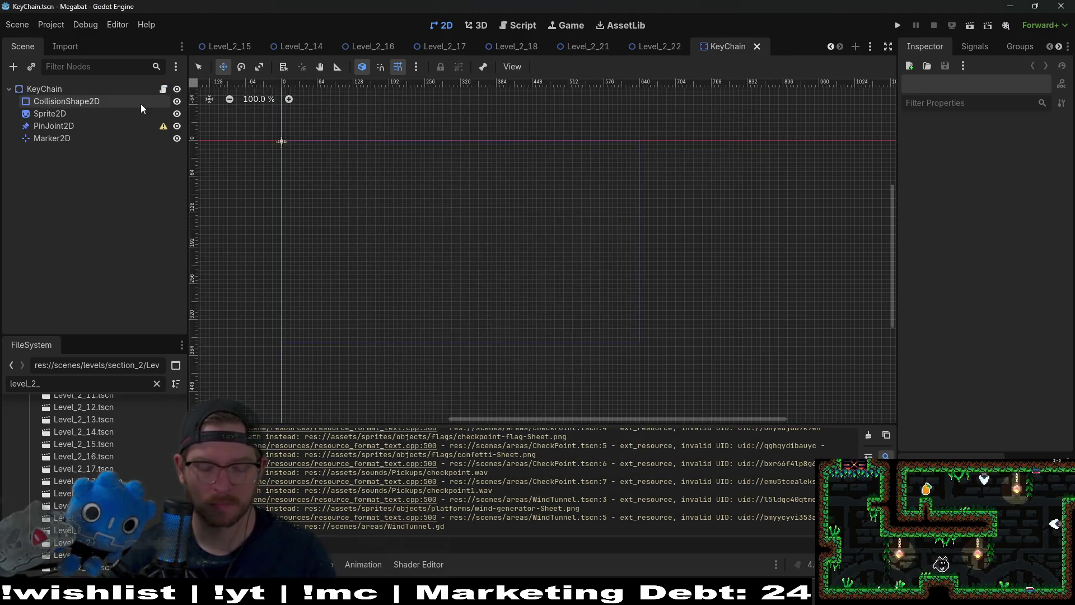
pyautogui.hotkey('alt', 'shift', 'o')
pyautogui.write('battery')
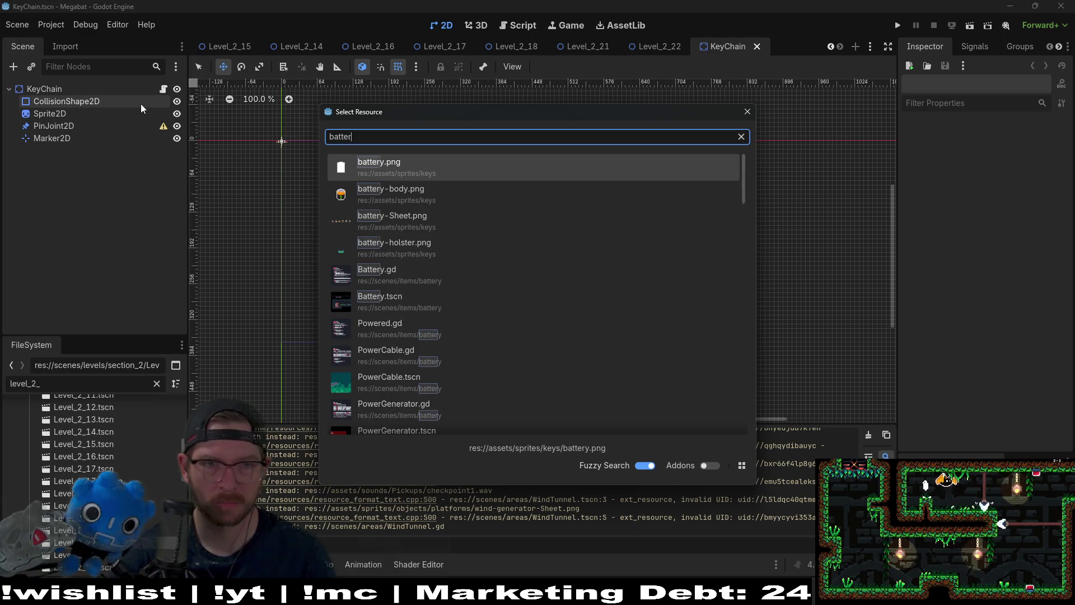
pyautogui.click(387, 297)
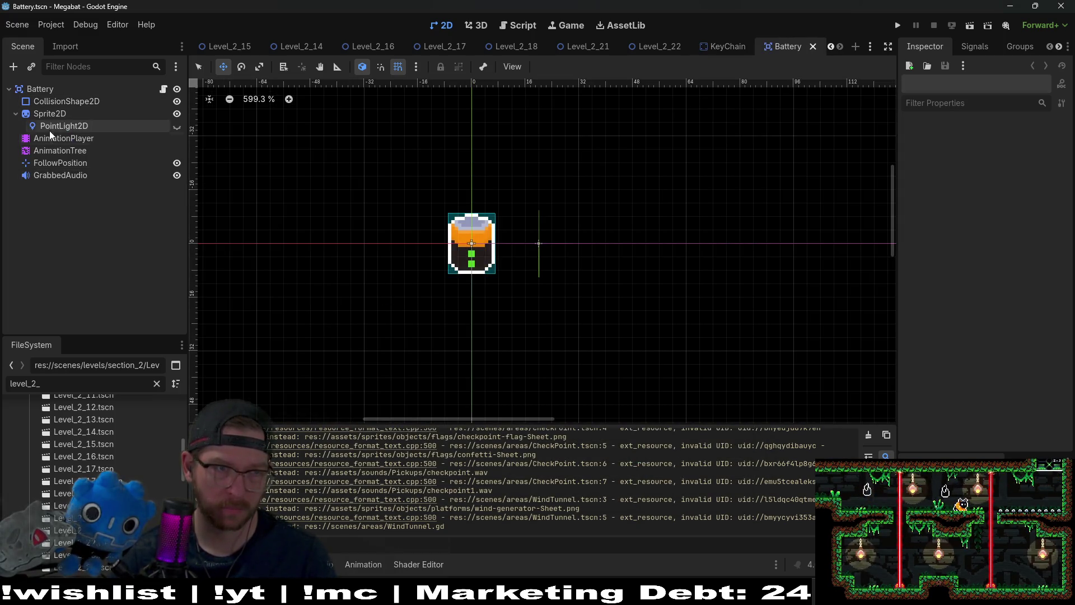
# Step: Show the battery Sprite2D's Ordering properties including Z Index, then return to Level_2_22 and run it
pyautogui.click(55, 115)
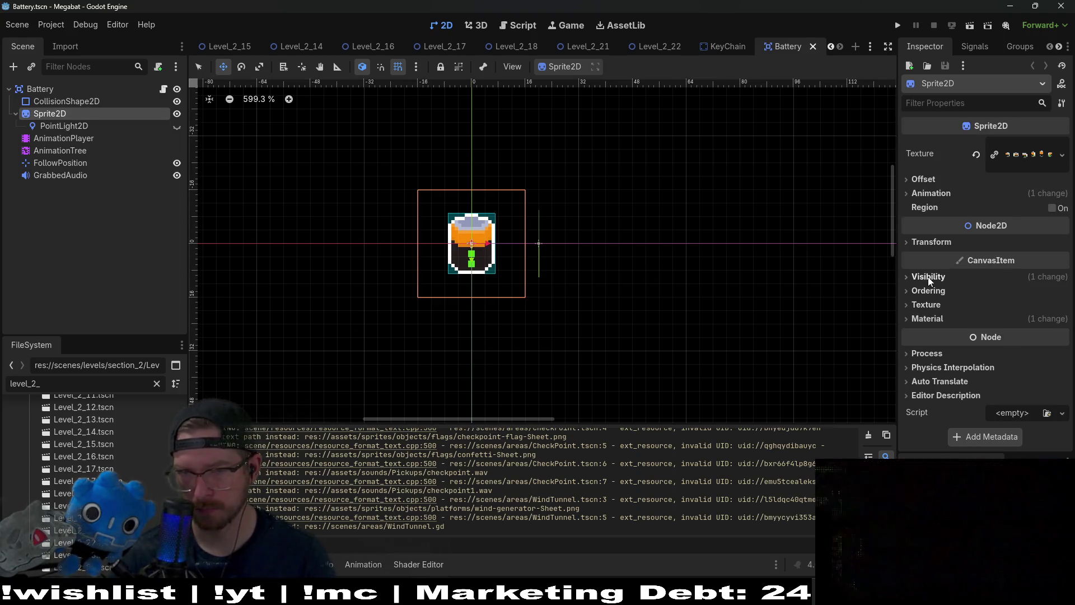
pyautogui.click(929, 277)
pyautogui.click(929, 277)
pyautogui.click(929, 291)
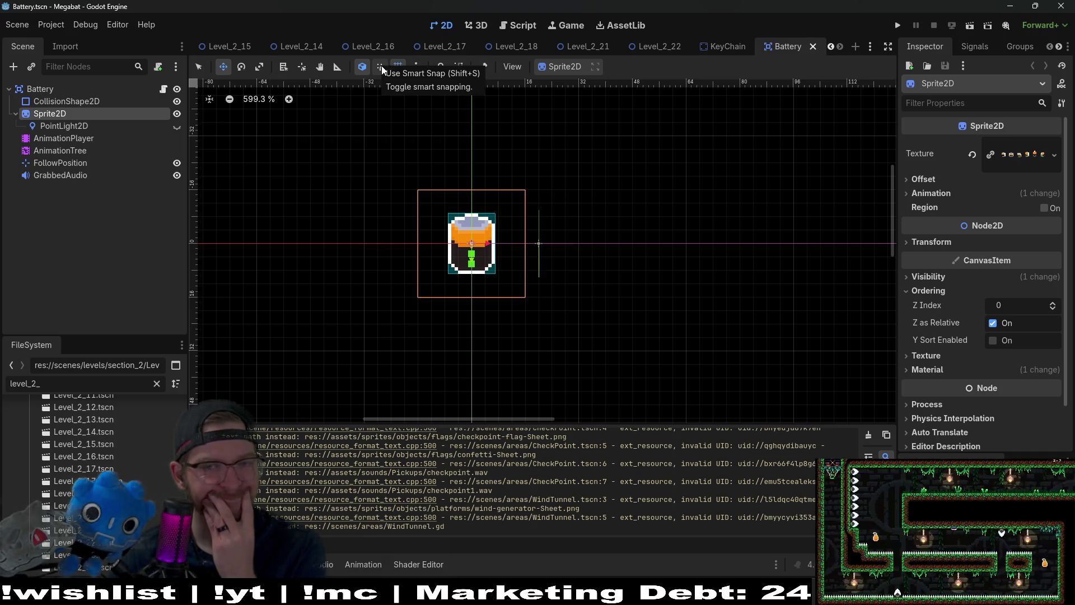
pyautogui.moveTo(961, 342)
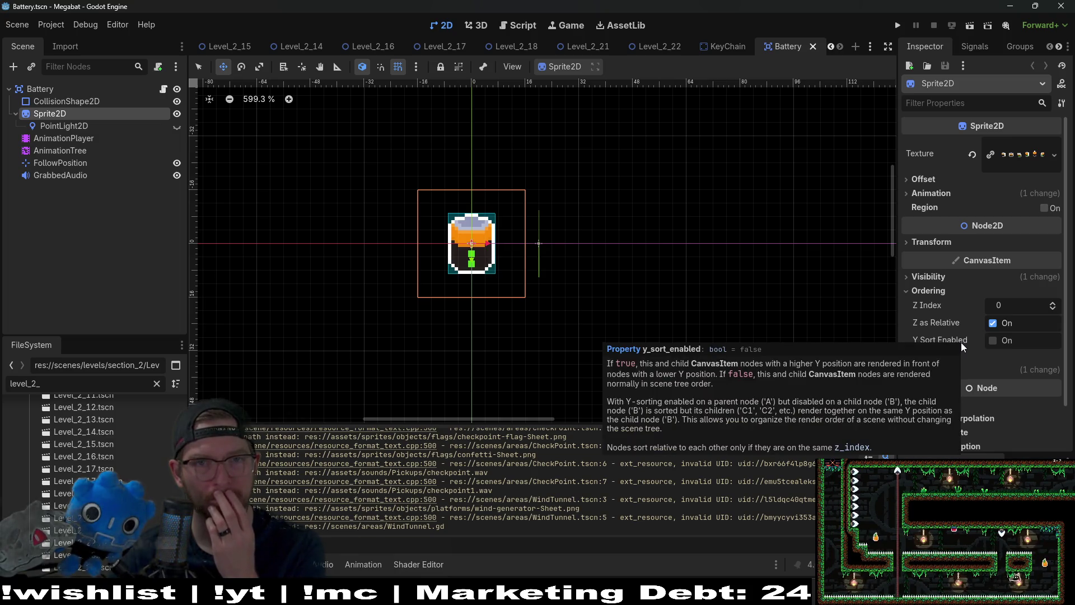
pyautogui.click(634, 39)
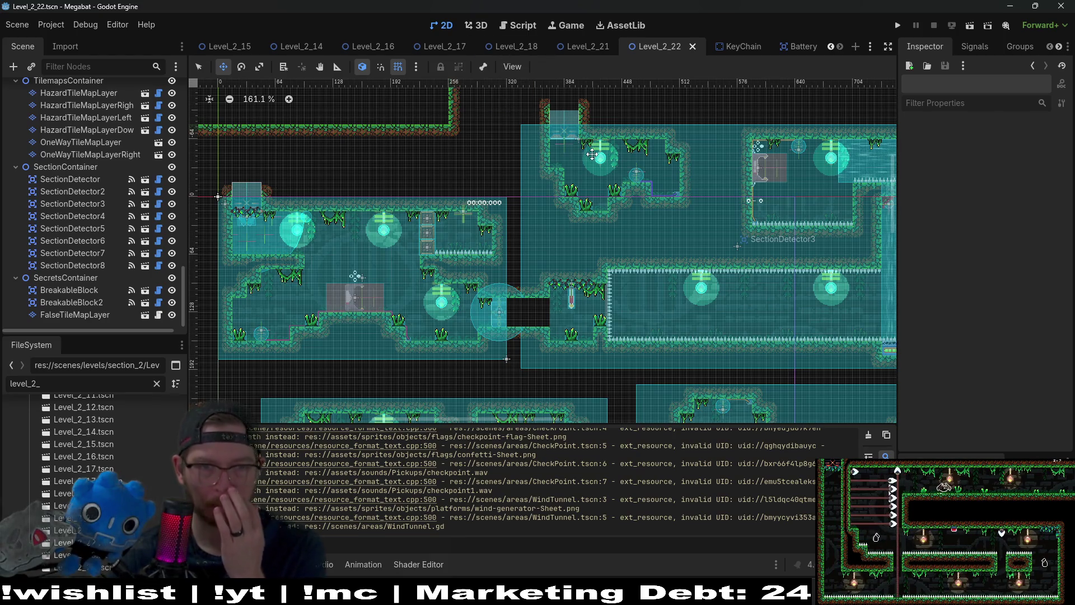
pyautogui.click(967, 27)
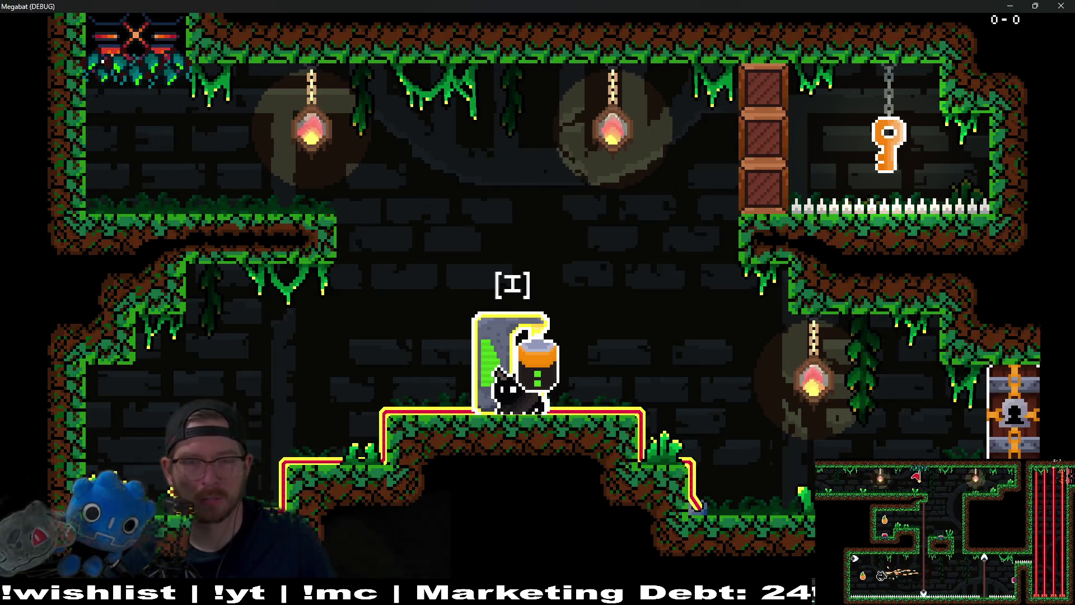
pyautogui.moveTo(537, 6)
pyautogui.mouseDown()
pyautogui.moveTo(542, 34)
pyautogui.moveTo(708, 122)
pyautogui.mouseUp()
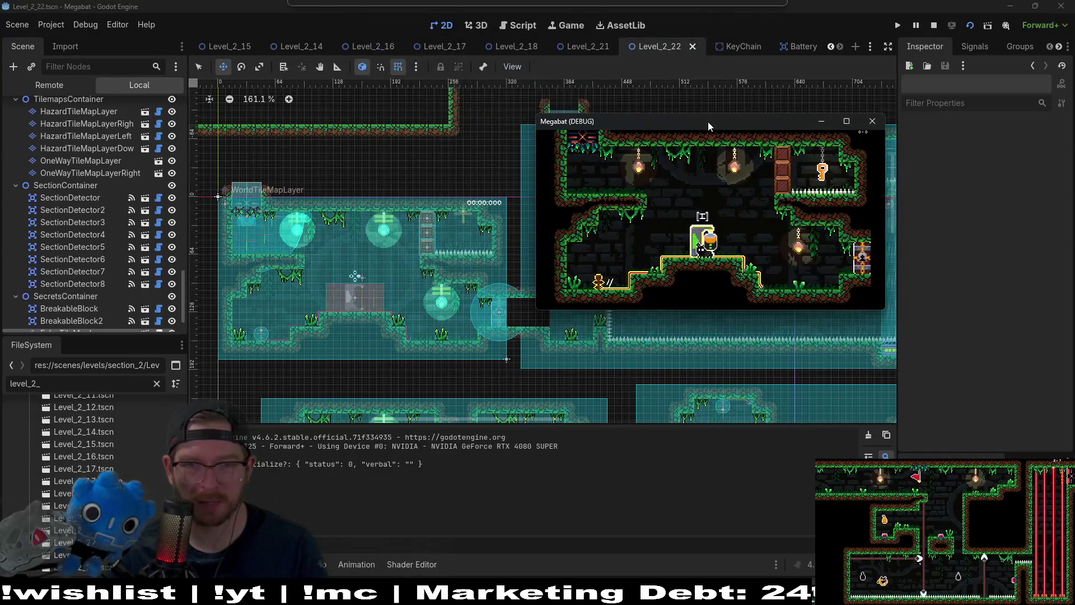
pyautogui.scroll(10, 87, 179)
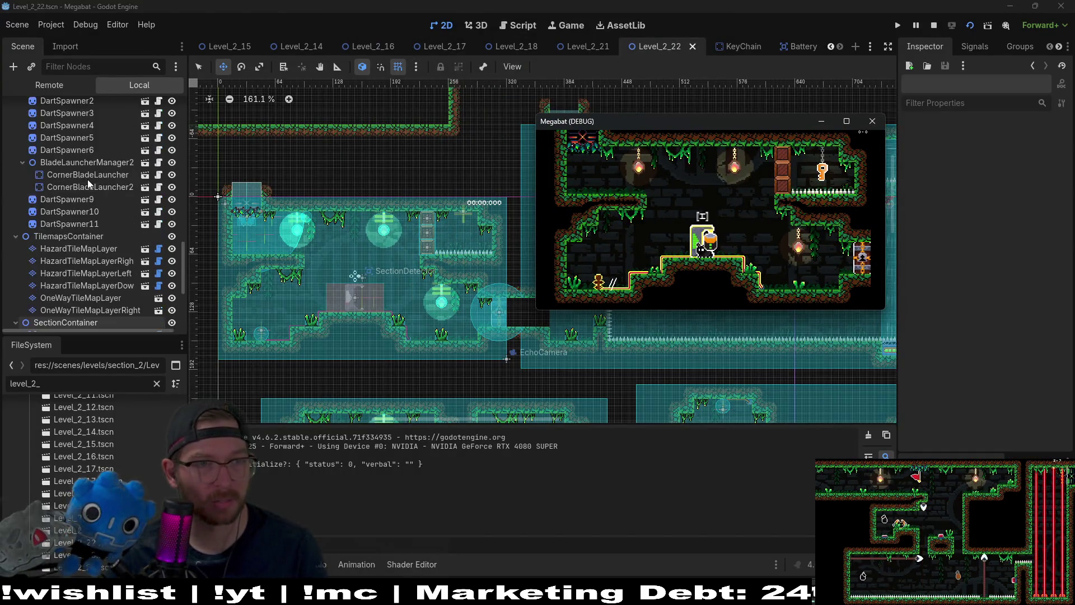
pyautogui.click(50, 84)
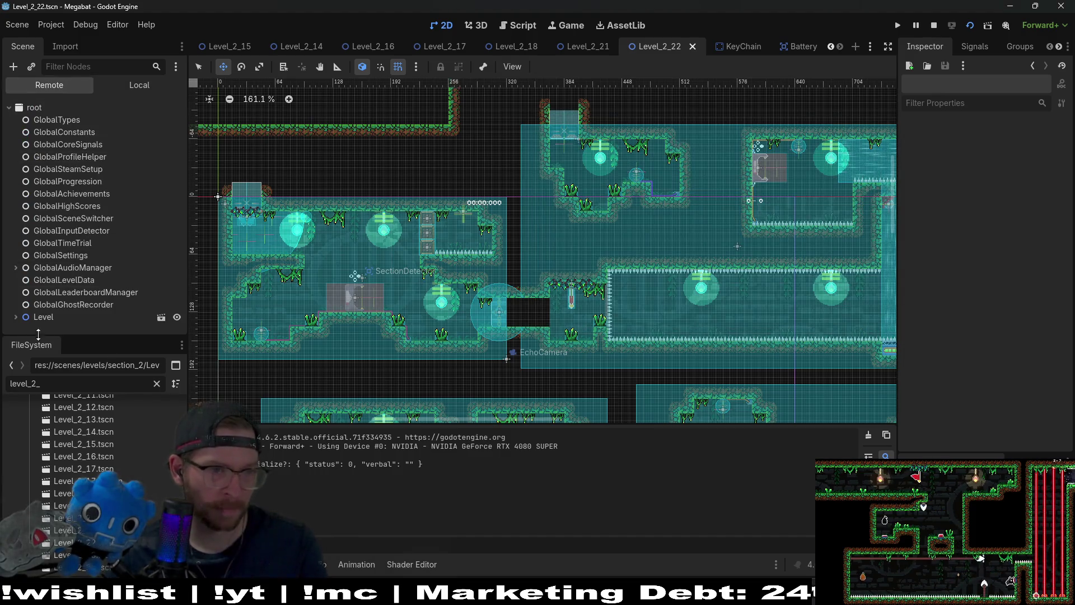
pyautogui.click(15, 317)
pyautogui.scroll(-4, 96, 294)
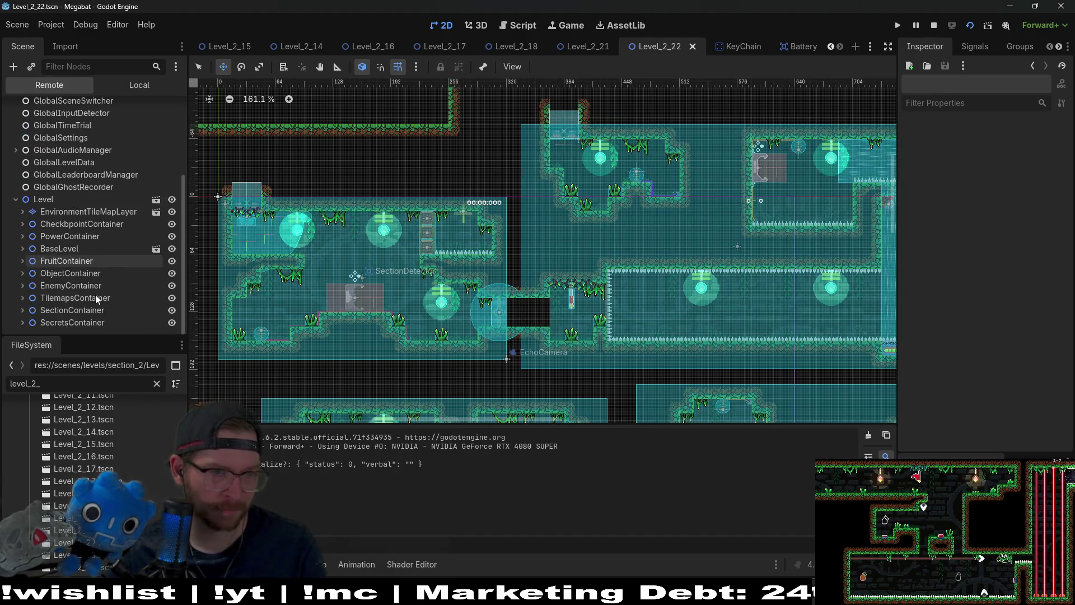
pyautogui.click(23, 248)
pyautogui.scroll(-3, 69, 249)
pyautogui.click(73, 190)
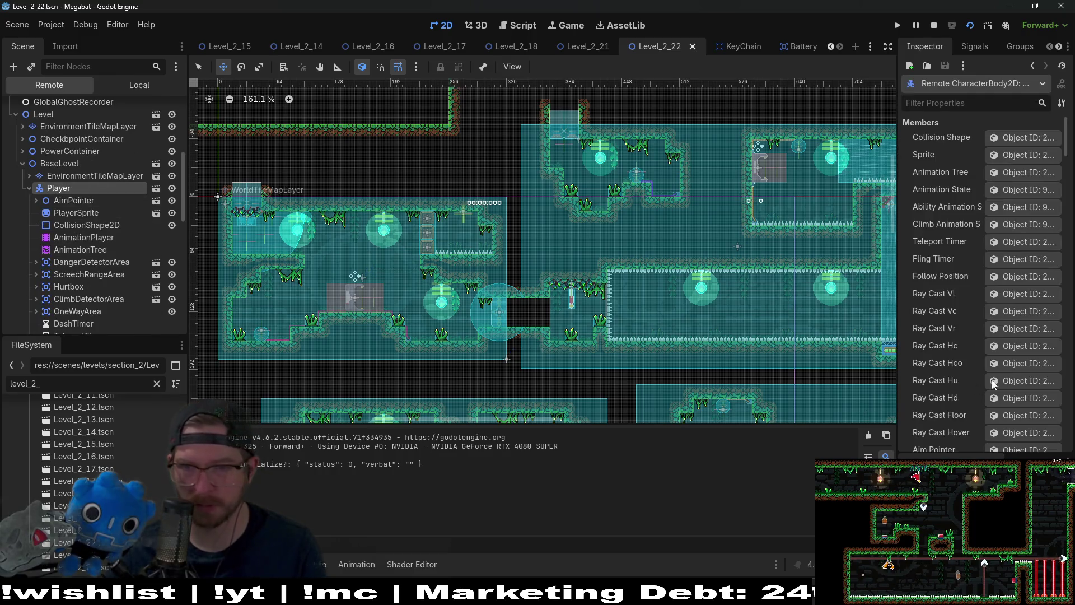
pyautogui.scroll(-3, 986, 278)
pyautogui.scroll(-10, 984, 288)
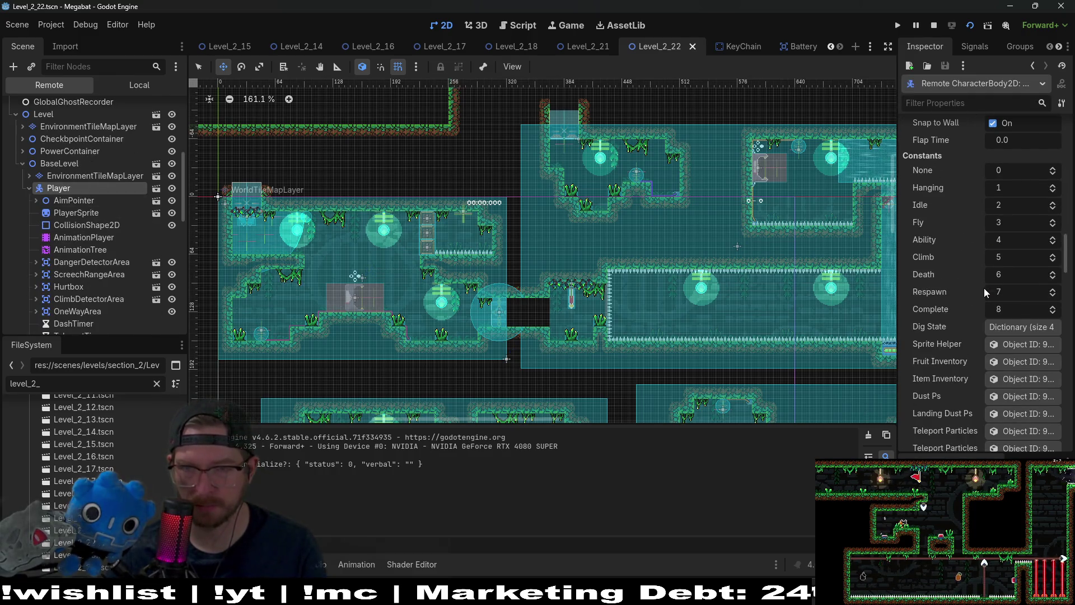
pyautogui.scroll(-10, 935, 314)
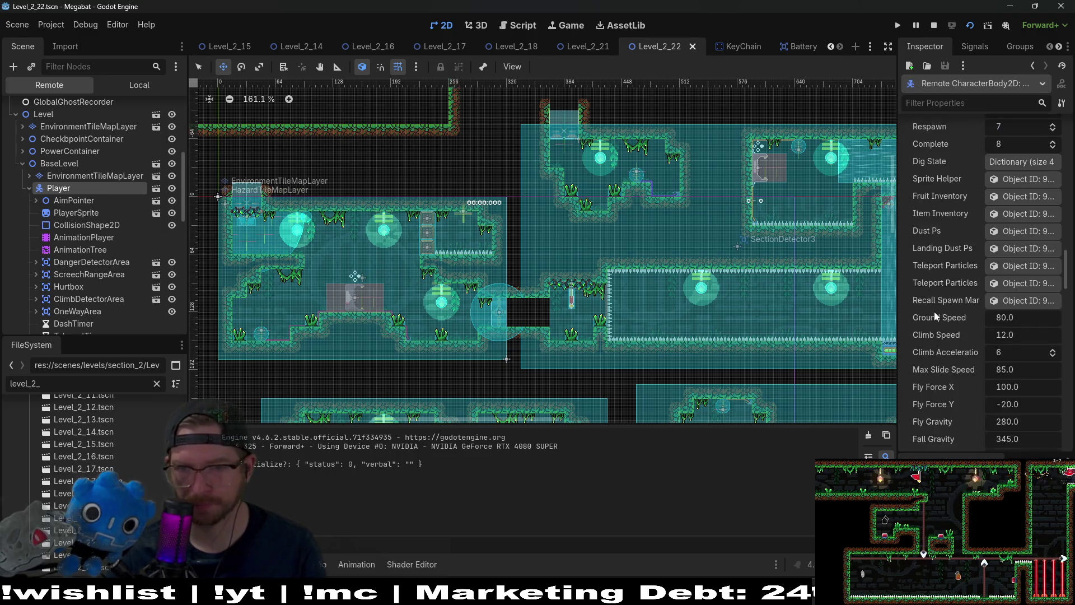
pyautogui.scroll(-10, 934, 311)
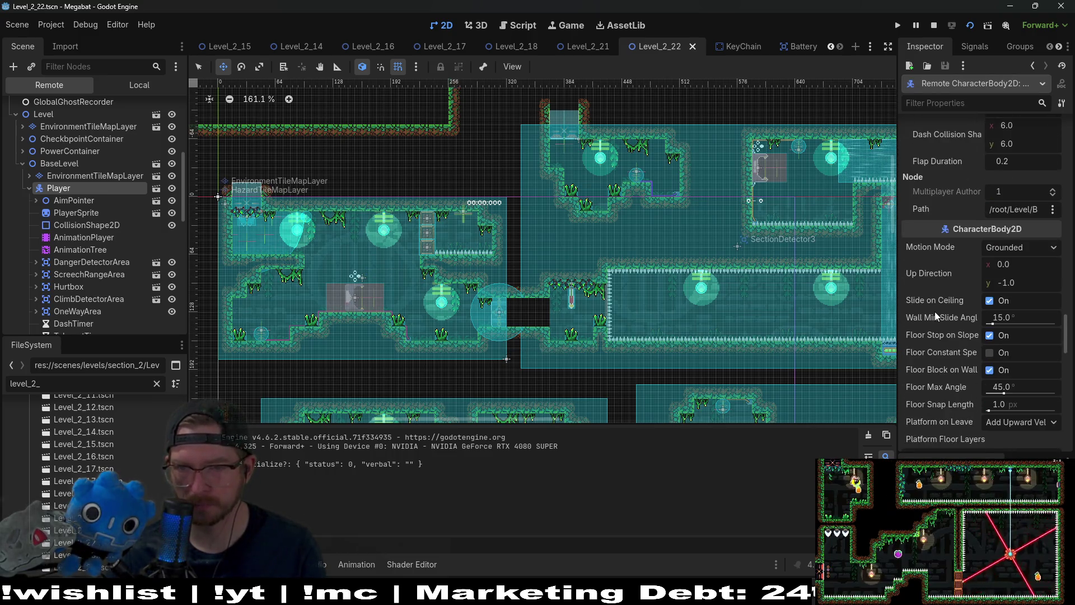
pyautogui.scroll(-10, 935, 312)
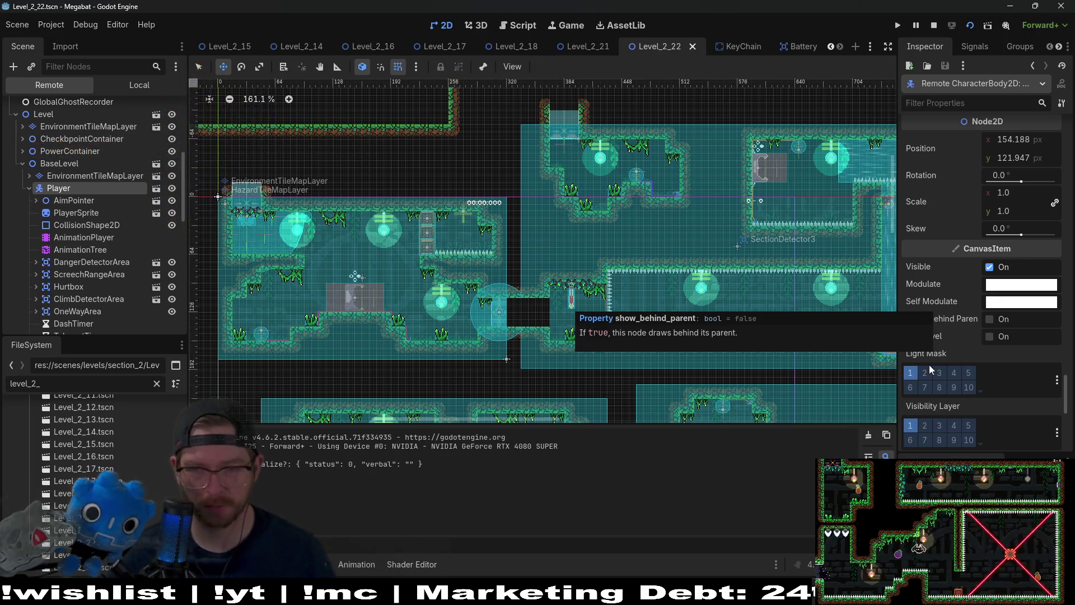
pyautogui.scroll(-3, 973, 341)
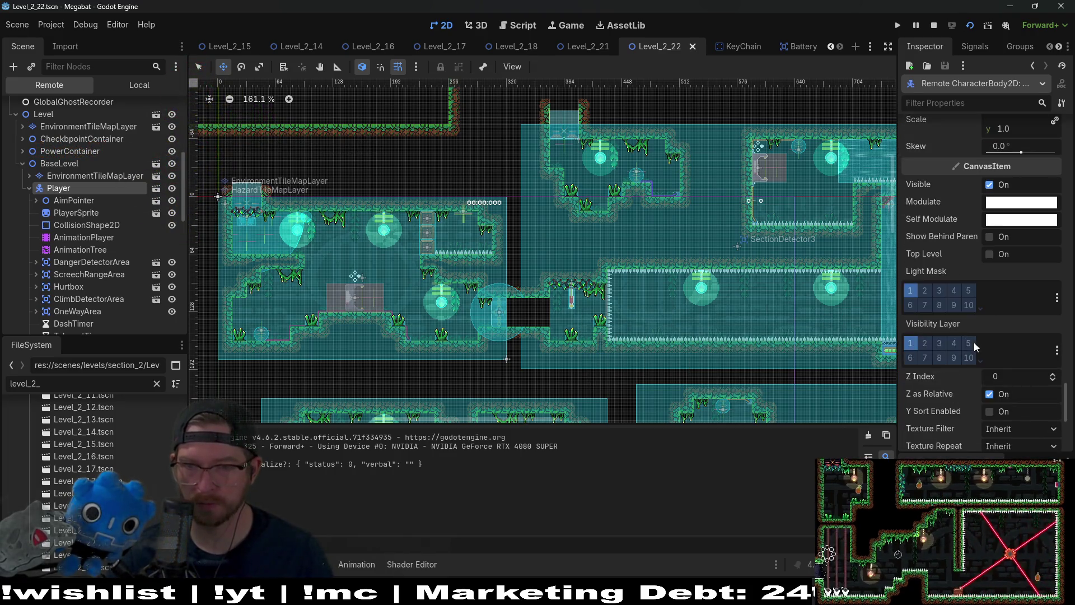
pyautogui.scroll(-3, 992, 343)
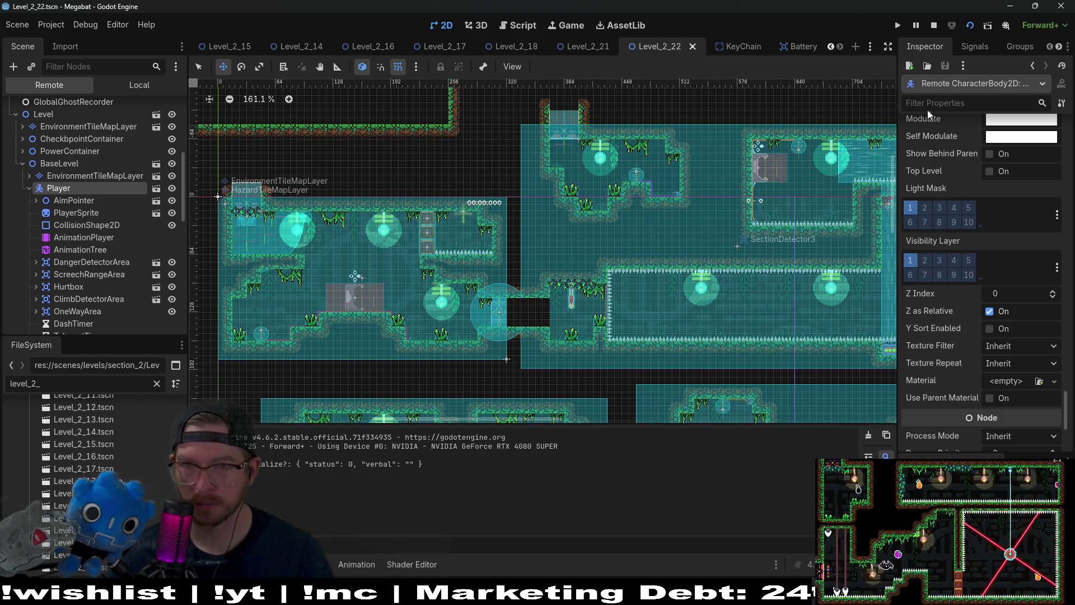
pyautogui.click(955, 104)
pyautogui.write('vis')
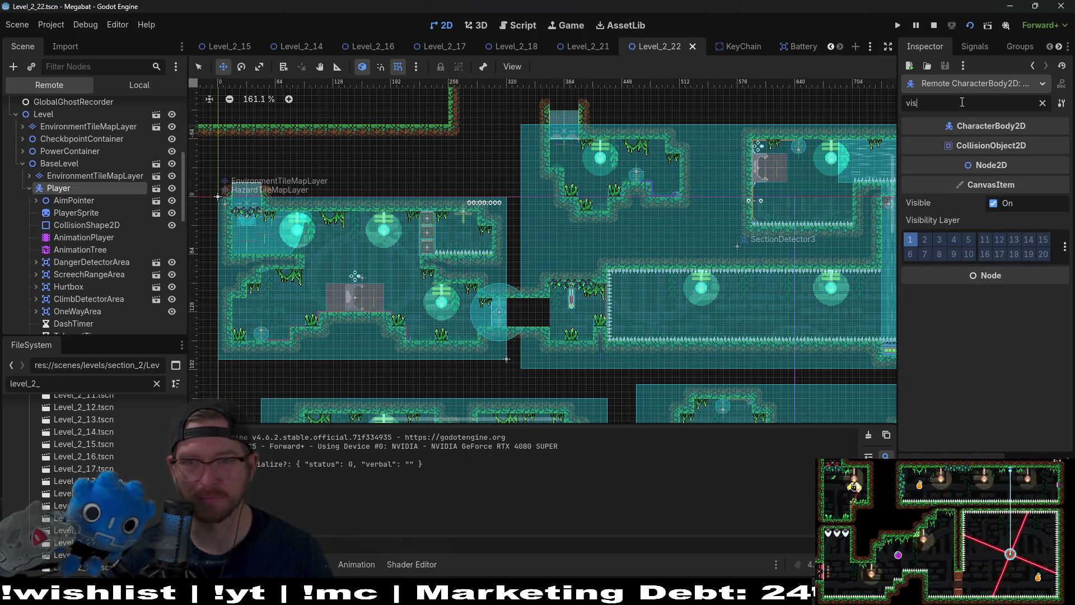
pyautogui.write('ordering')
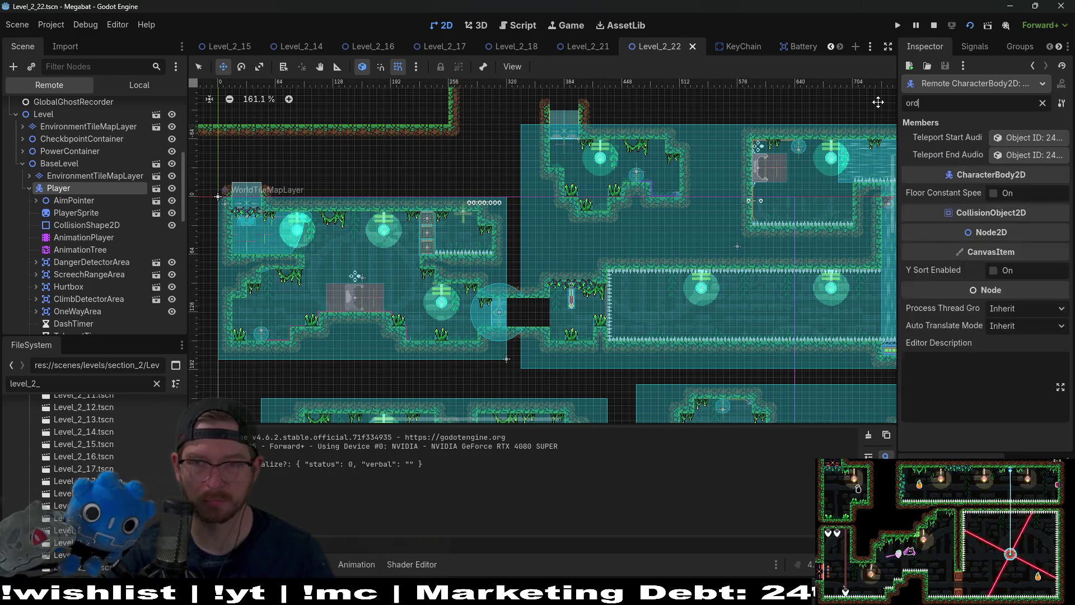
pyautogui.press('BackSpace')
pyautogui.press('BackSpace')
pyautogui.press('BackSpace')
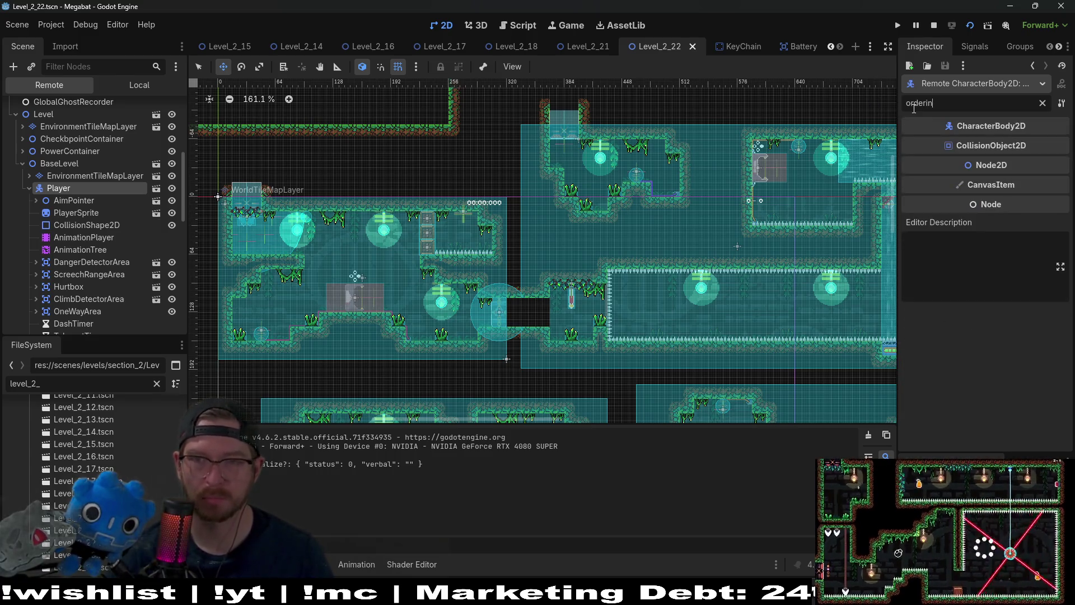
pyautogui.click(1043, 104)
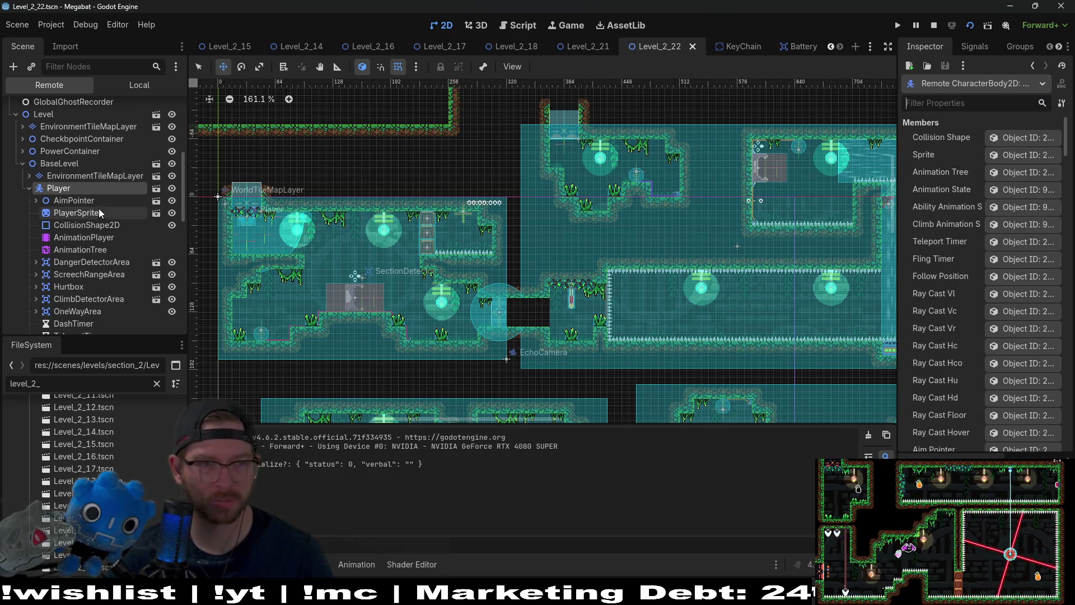
pyautogui.scroll(-5, 956, 314)
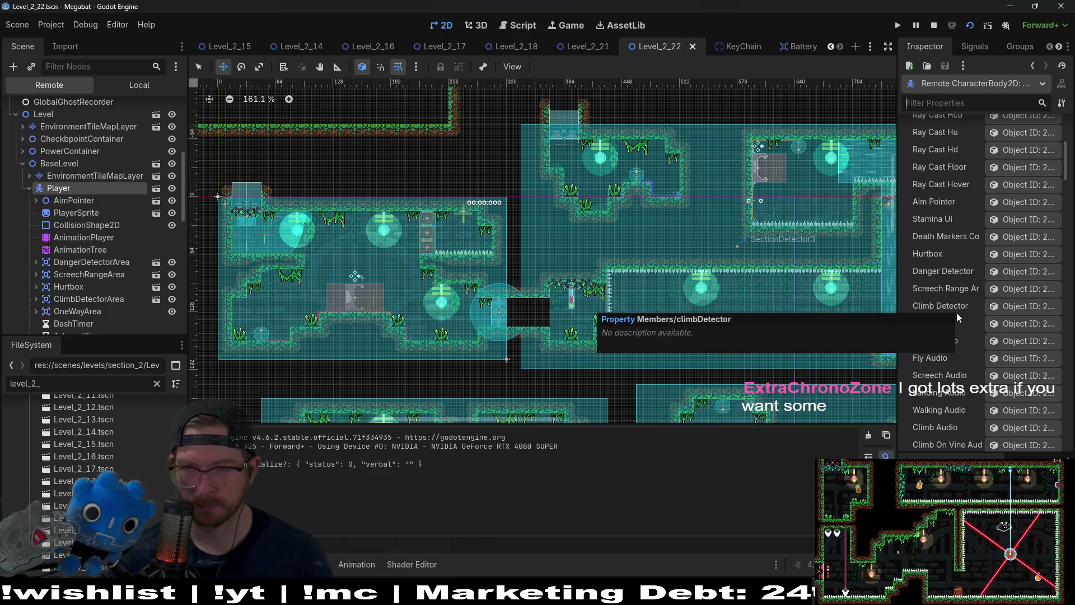
pyautogui.scroll(-5, 957, 313)
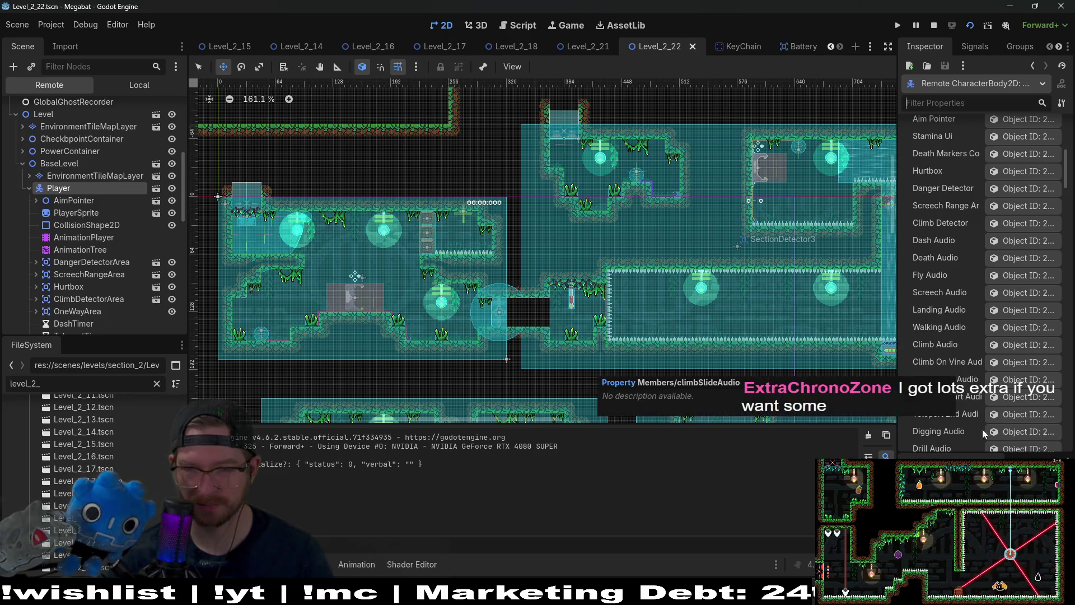
pyautogui.scroll(-5, 963, 425)
pyautogui.scroll(-3, 962, 425)
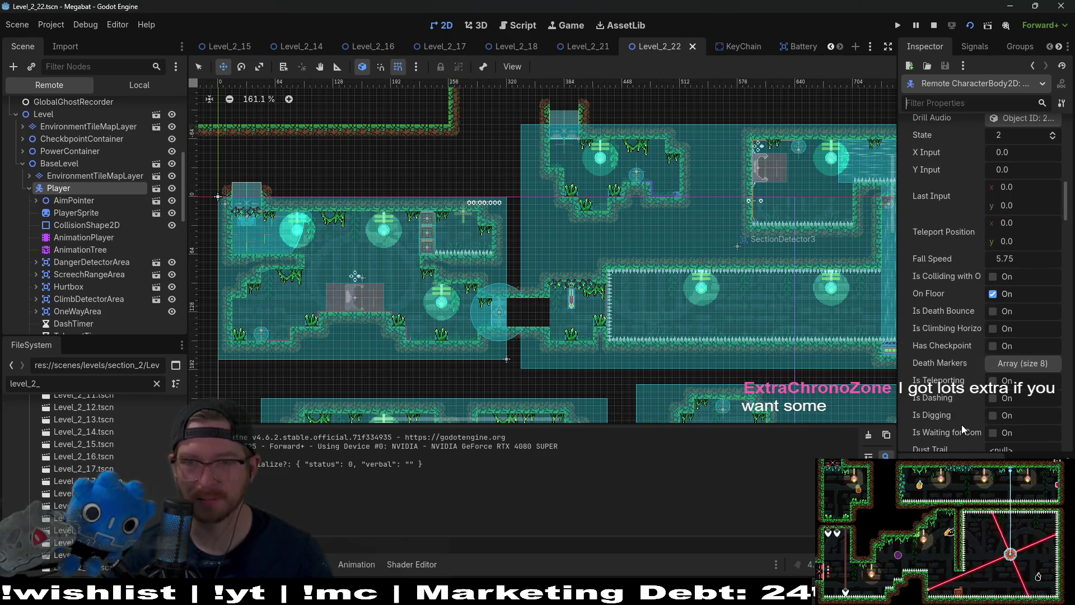
pyautogui.scroll(-15, 963, 424)
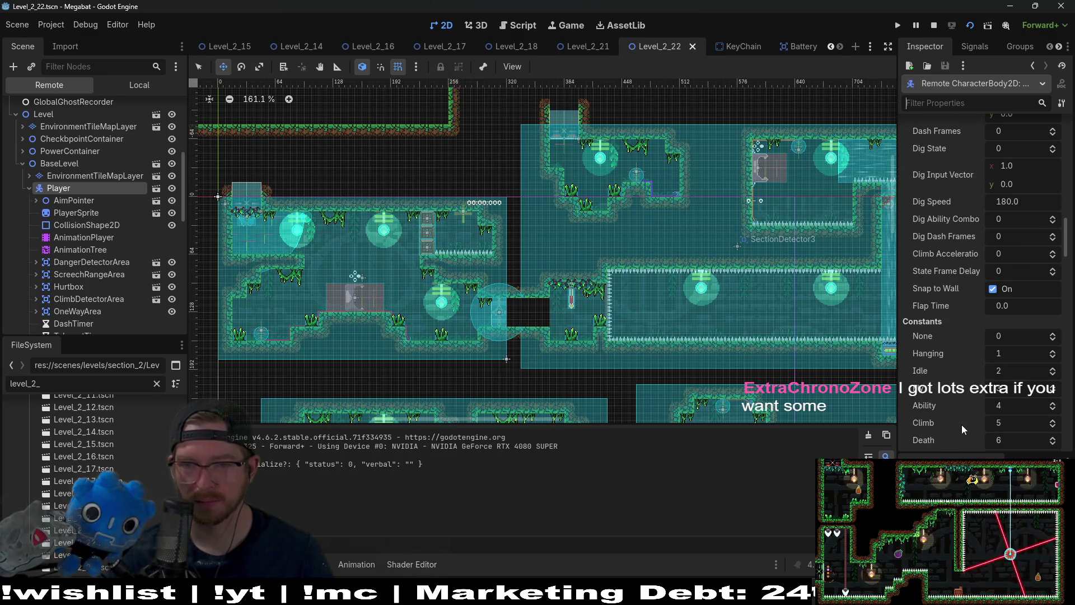
pyautogui.scroll(-10, 962, 424)
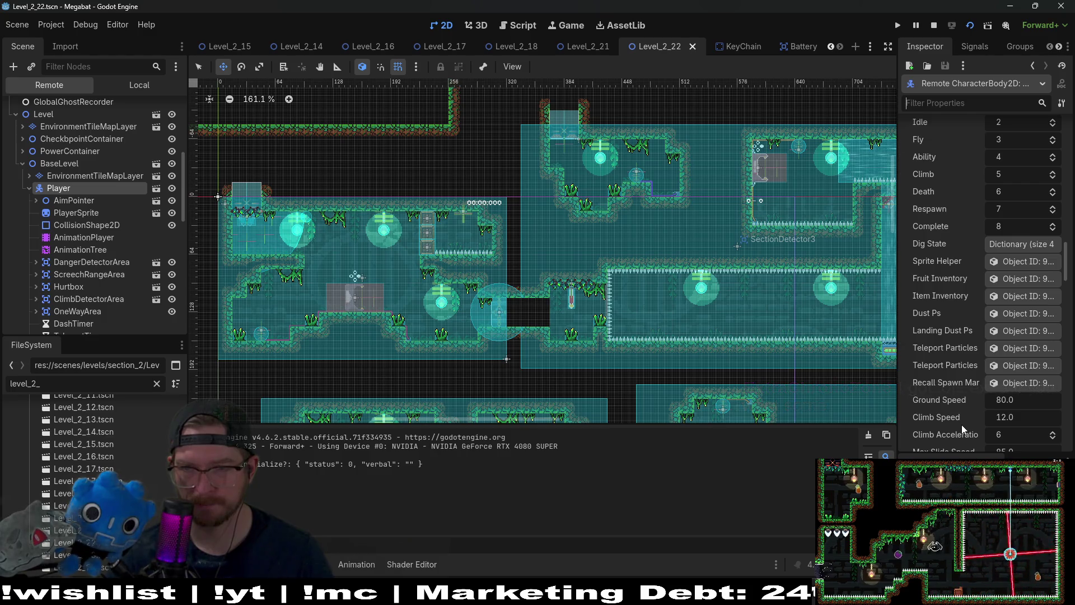
pyautogui.scroll(-5, 962, 425)
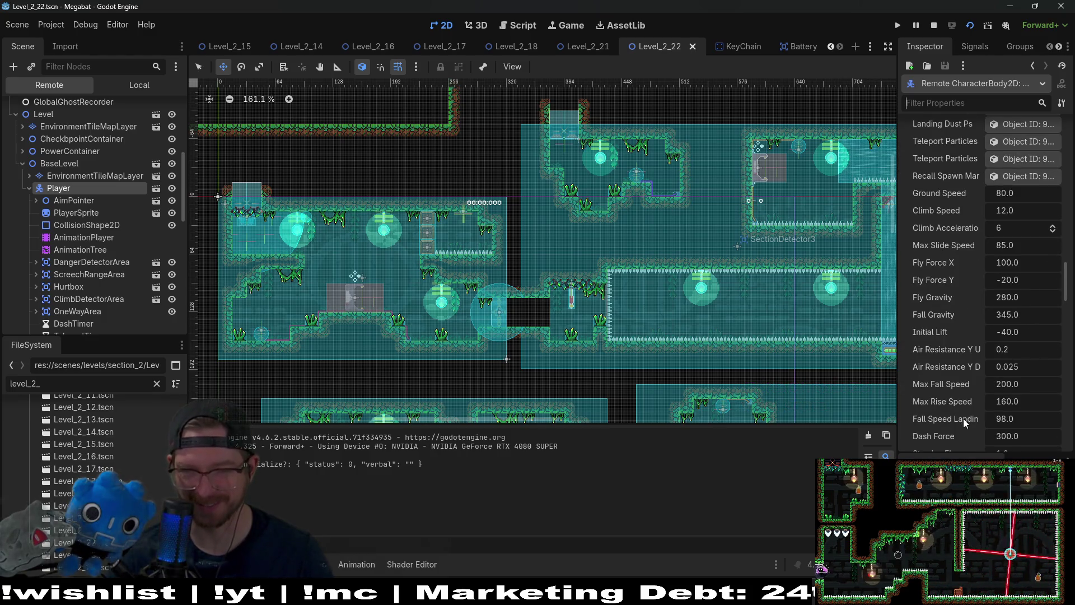
pyautogui.scroll(-5, 950, 372)
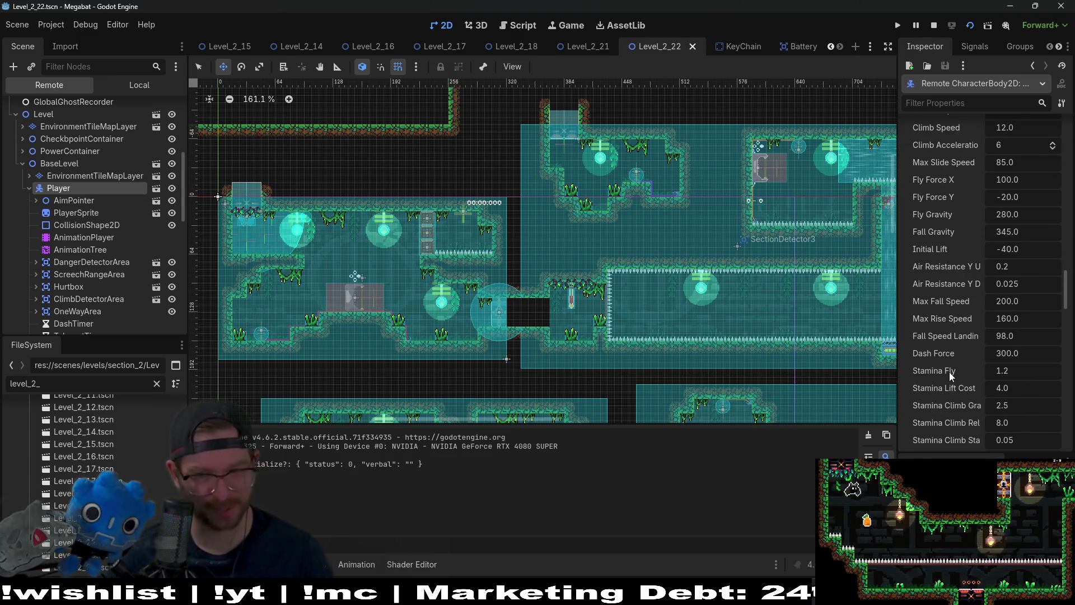
pyautogui.scroll(-10, 952, 372)
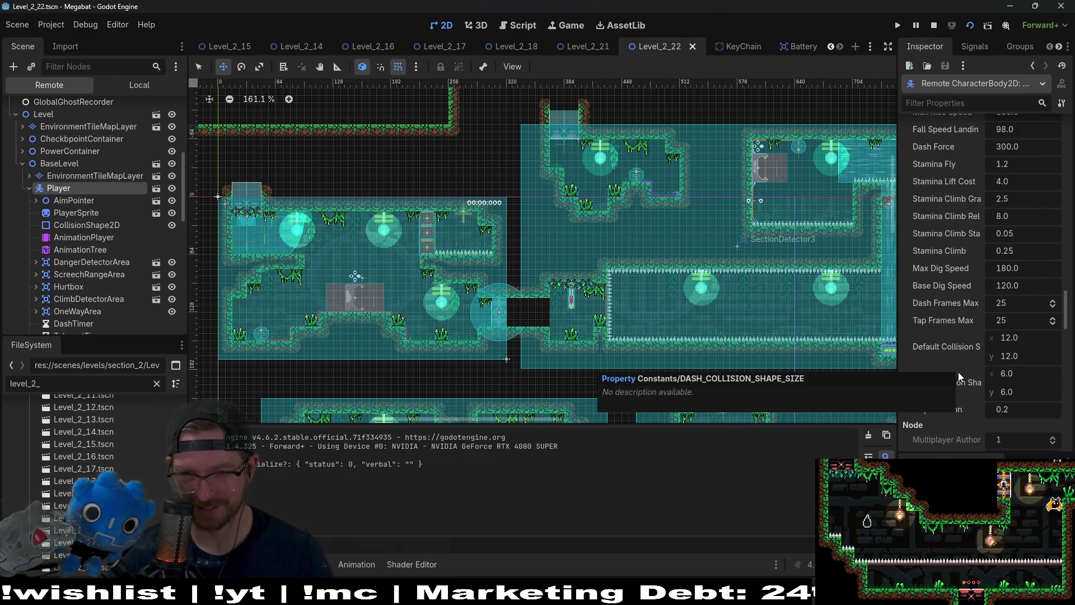
pyautogui.scroll(-8, 953, 321)
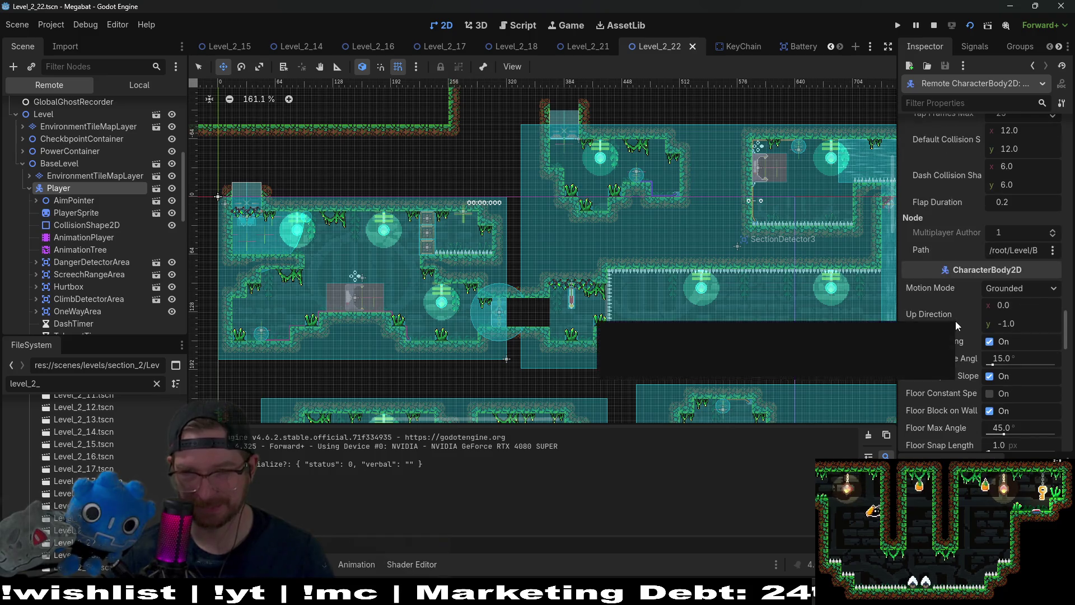
pyautogui.scroll(-10, 956, 320)
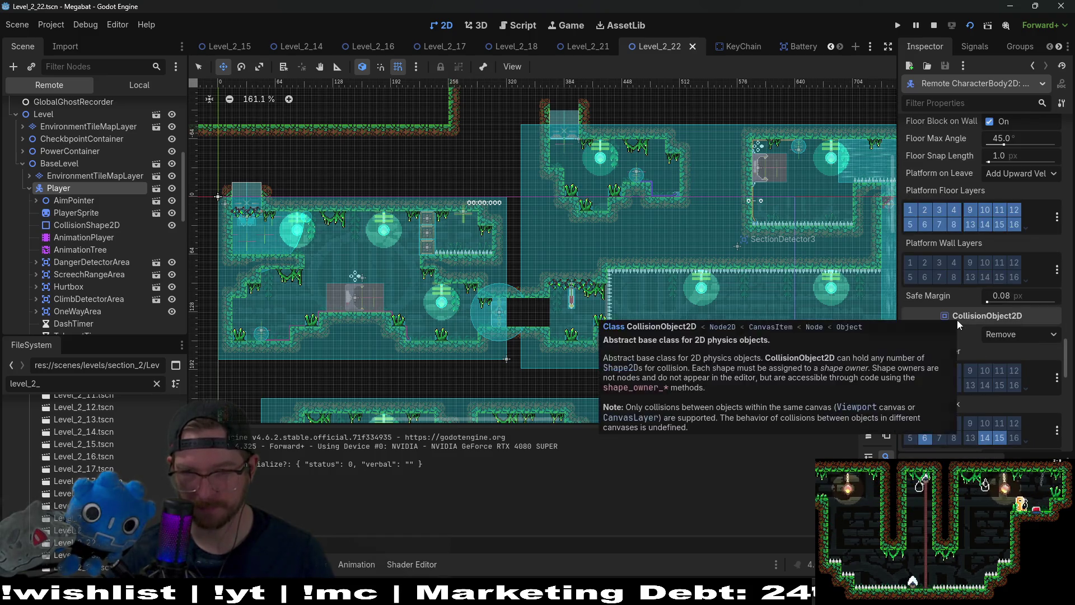
pyautogui.scroll(-5, 957, 321)
pyautogui.scroll(-3, 956, 320)
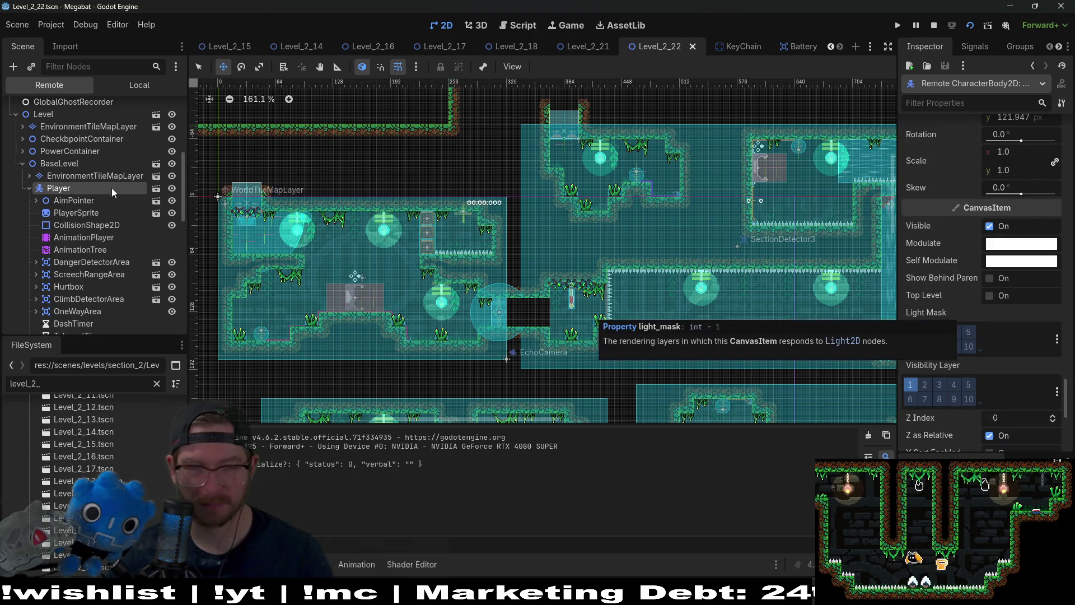
pyautogui.scroll(-10, 99, 220)
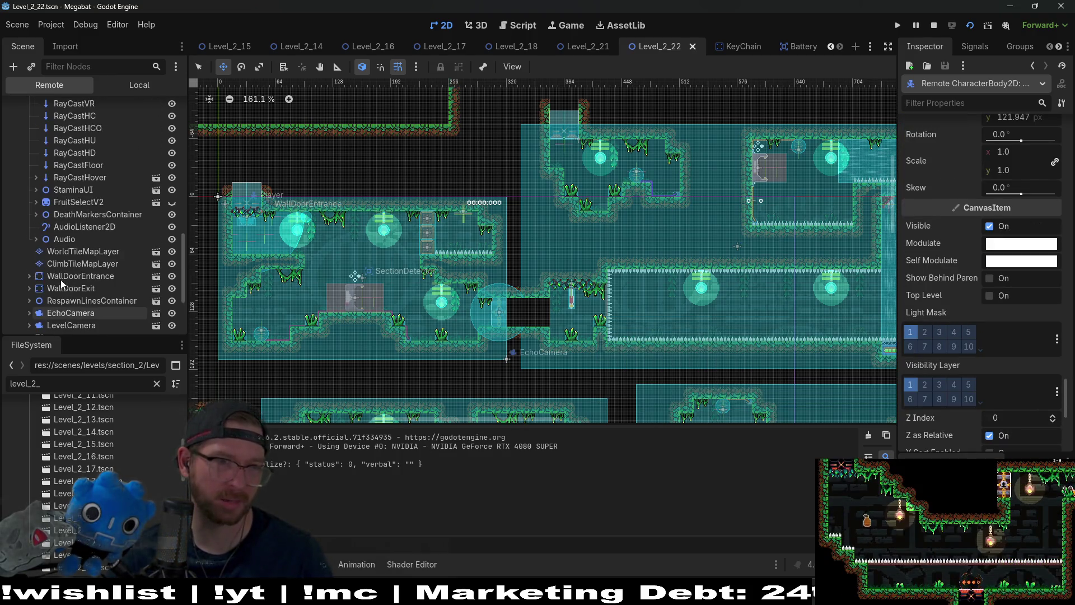
pyautogui.scroll(5, 76, 211)
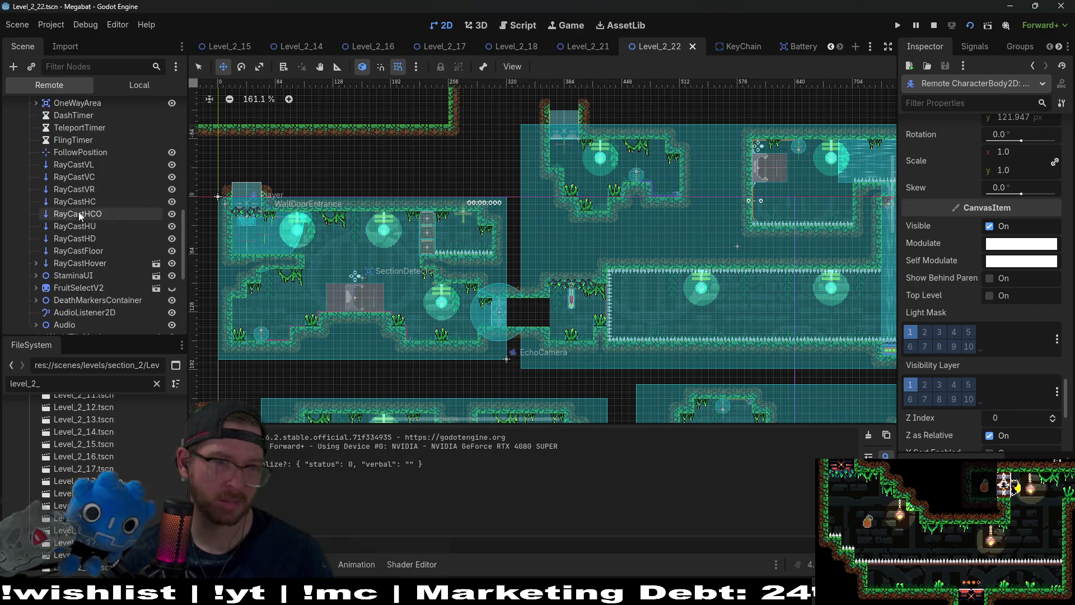
pyautogui.scroll(-2, 78, 212)
pyautogui.scroll(-5, 954, 342)
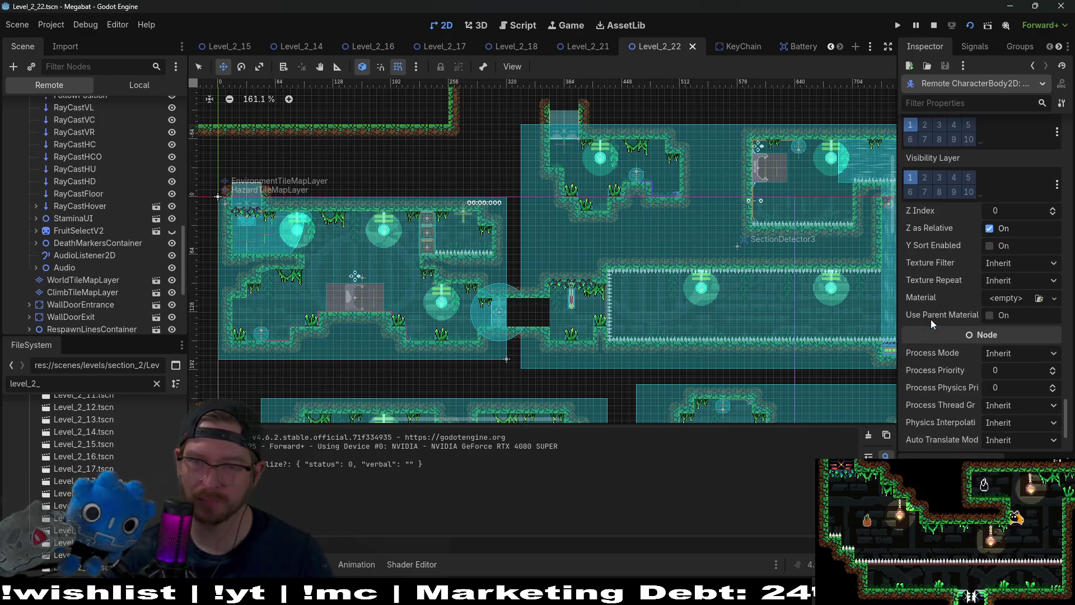
pyautogui.scroll(-3, 931, 319)
pyautogui.scroll(10, 76, 172)
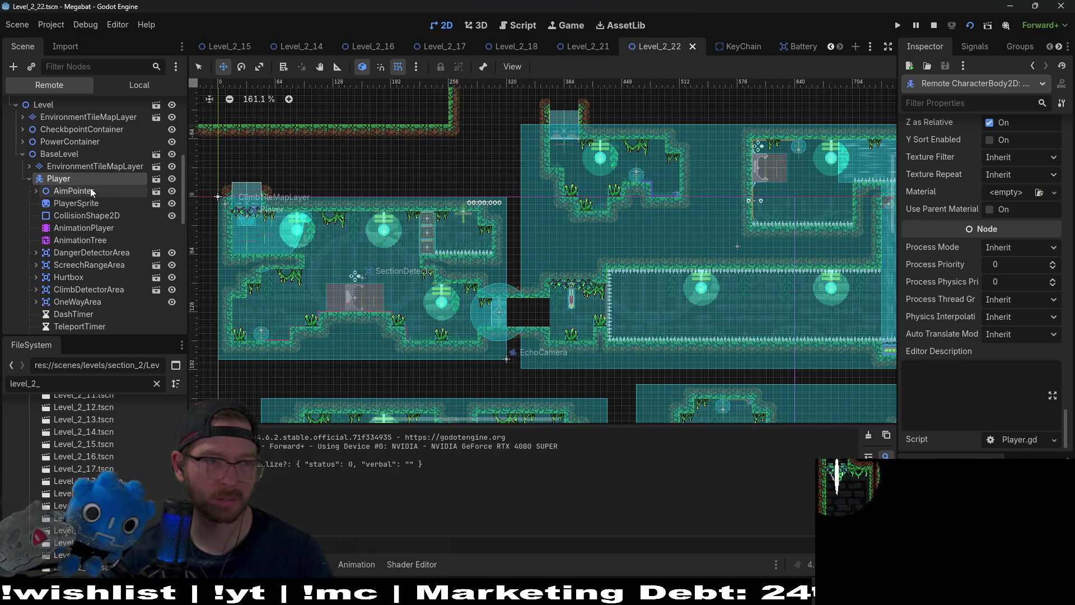
pyautogui.click(77, 203)
# Step: Filter the live PlayerSprite properties for 'order', then locate CanvasItem Z Index, which is 0
pyautogui.scroll(-5, 1027, 342)
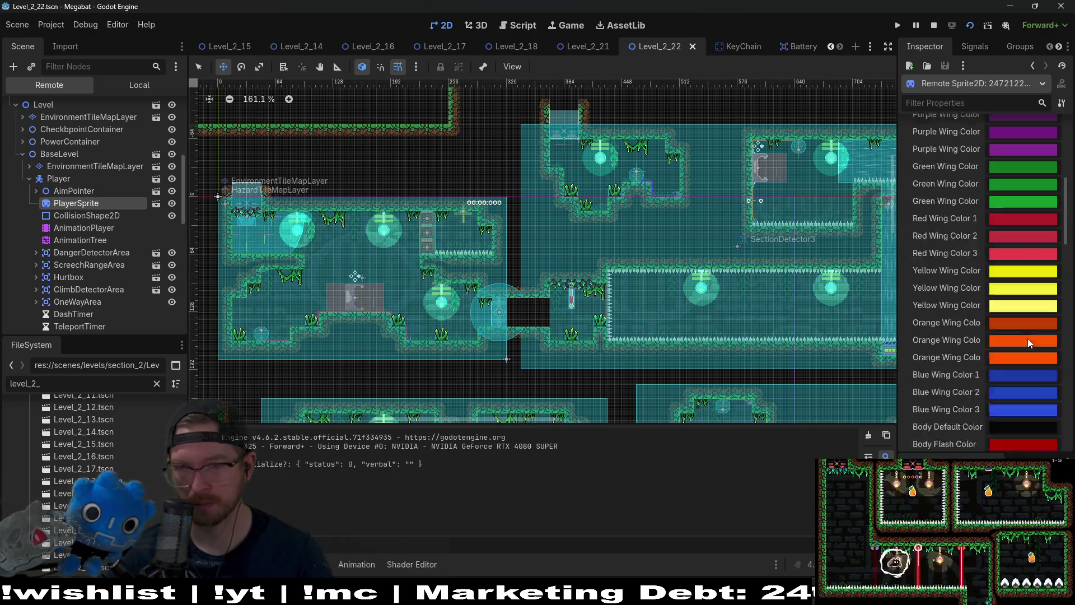
pyautogui.scroll(-5, 1028, 343)
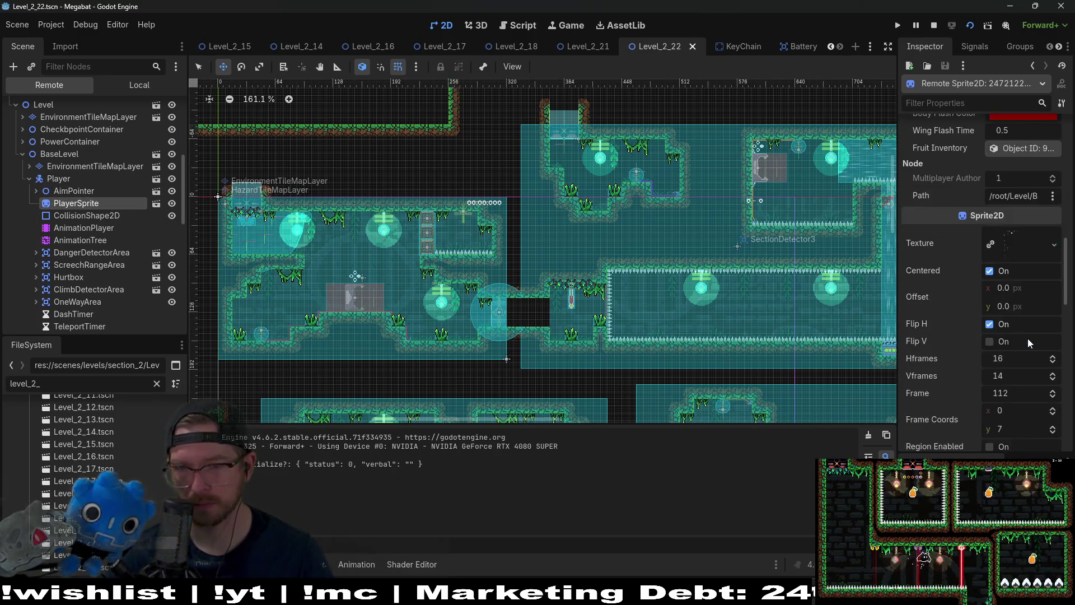
pyautogui.click(954, 102)
pyautogui.write('order')
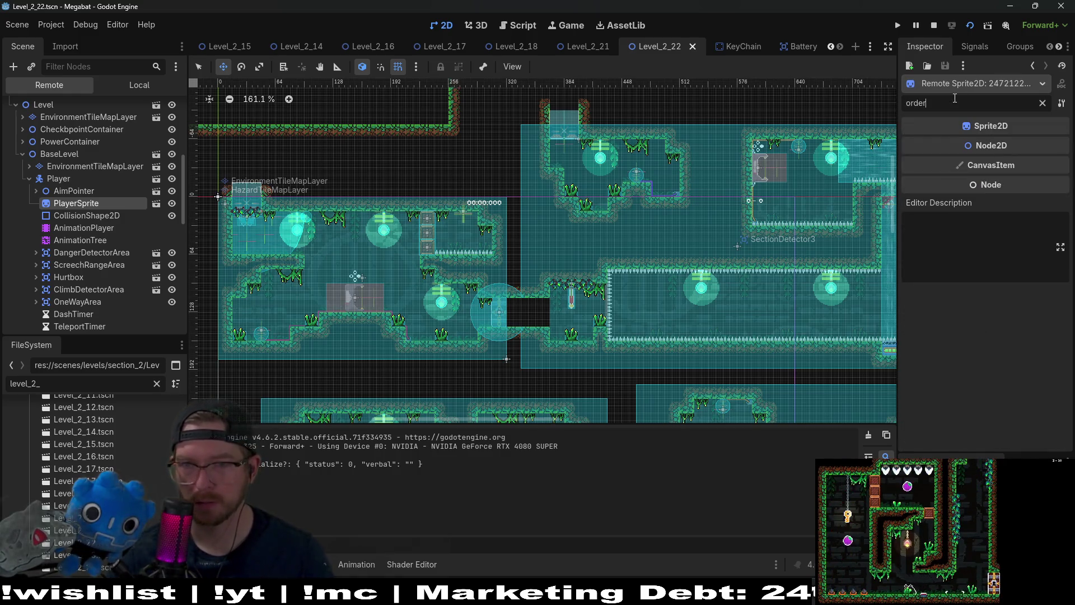
pyautogui.click(1042, 102)
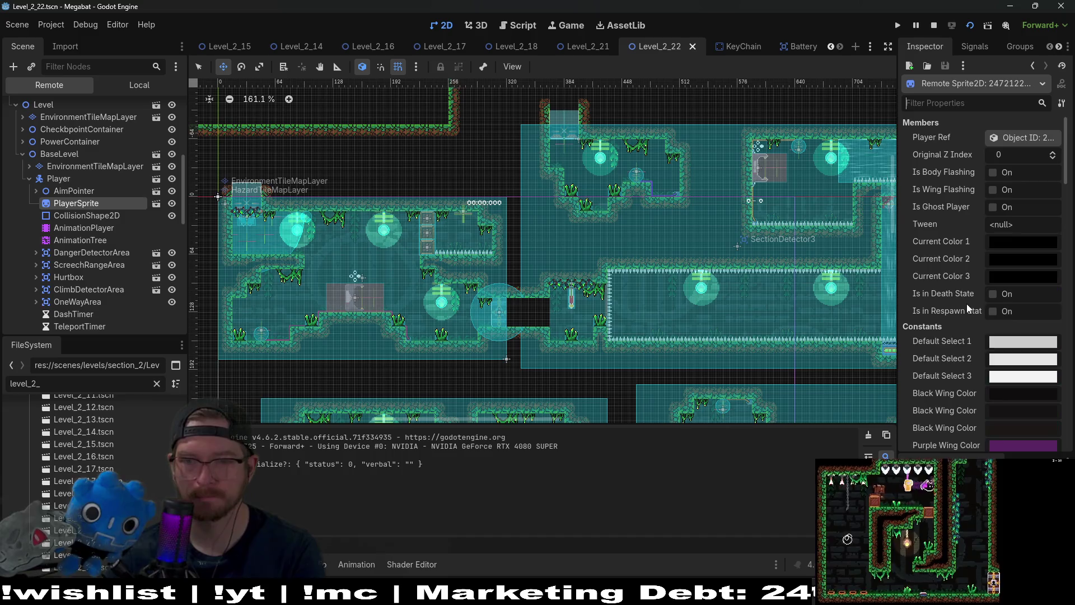
pyautogui.scroll(-10, 966, 304)
pyautogui.scroll(-5, 968, 328)
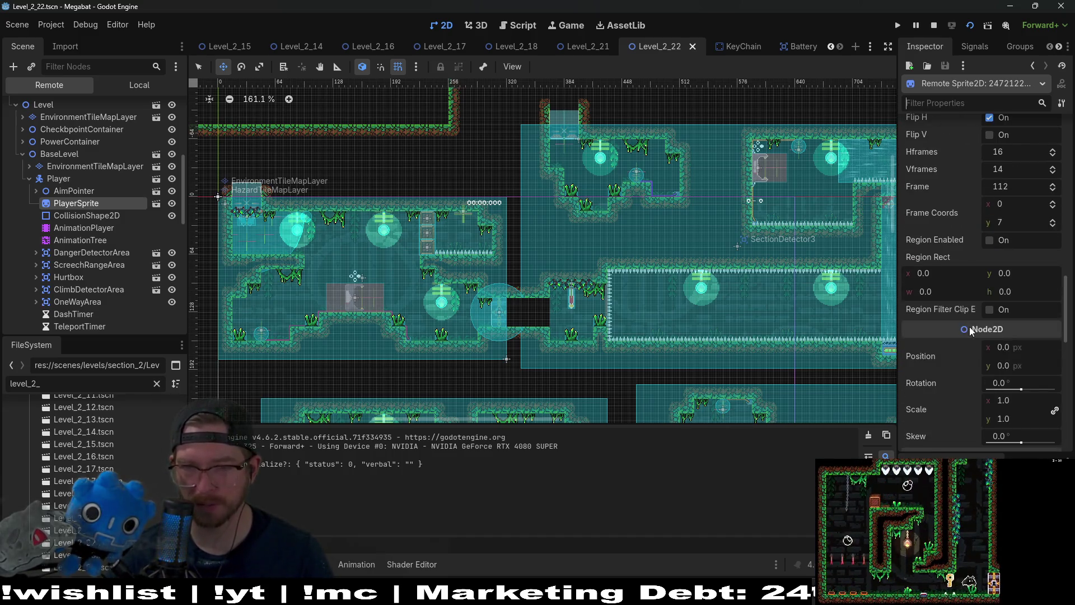
pyautogui.scroll(-3, 970, 329)
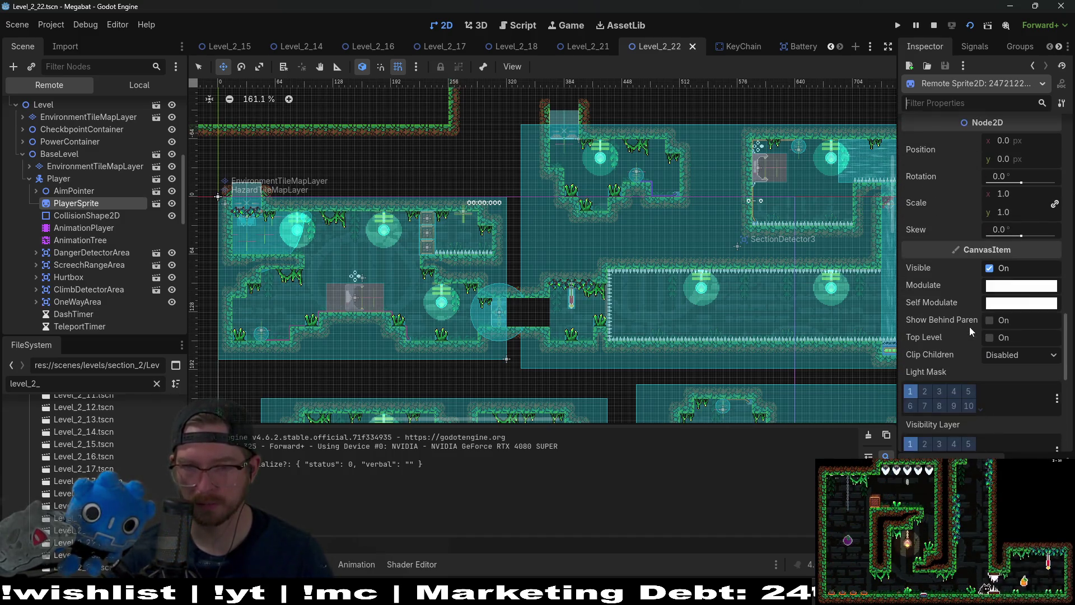
pyautogui.scroll(-2, 967, 338)
pyautogui.scroll(-3, 966, 341)
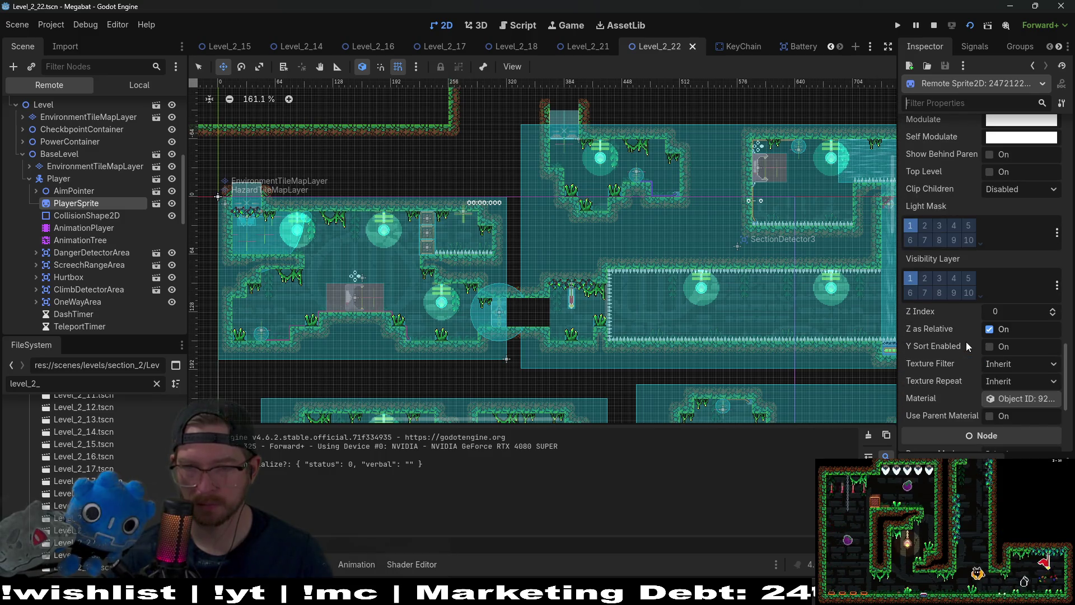
pyautogui.moveTo(923, 316)
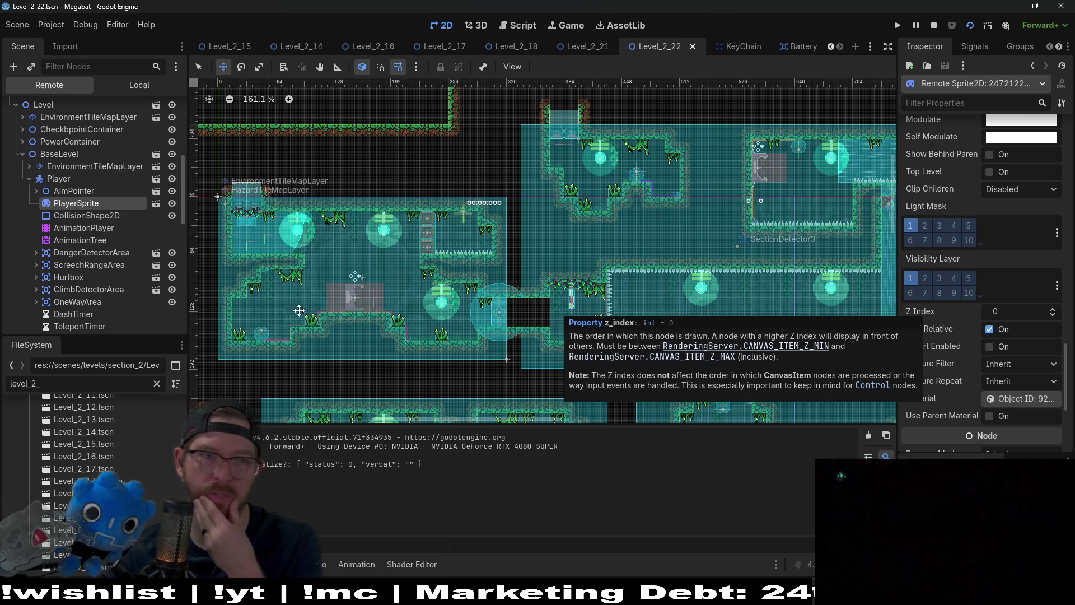
# Step: Select the live Player node and scroll its Inspector to CanvasItem Z Index, which reads 0
pyautogui.click(55, 178)
pyautogui.scroll(-4, 956, 340)
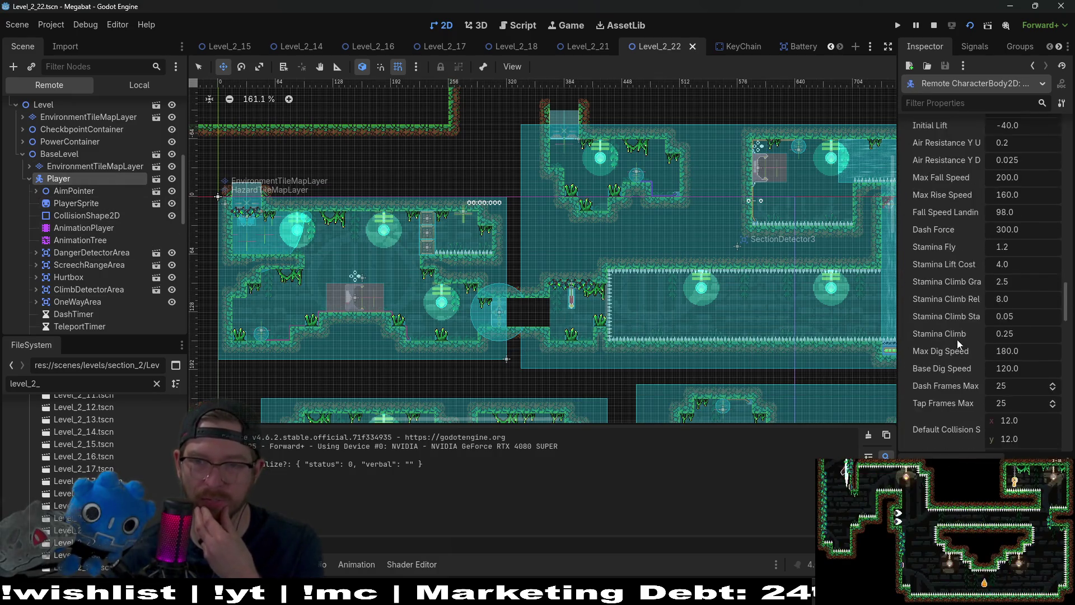
pyautogui.scroll(-5, 957, 339)
pyautogui.scroll(-3, 956, 339)
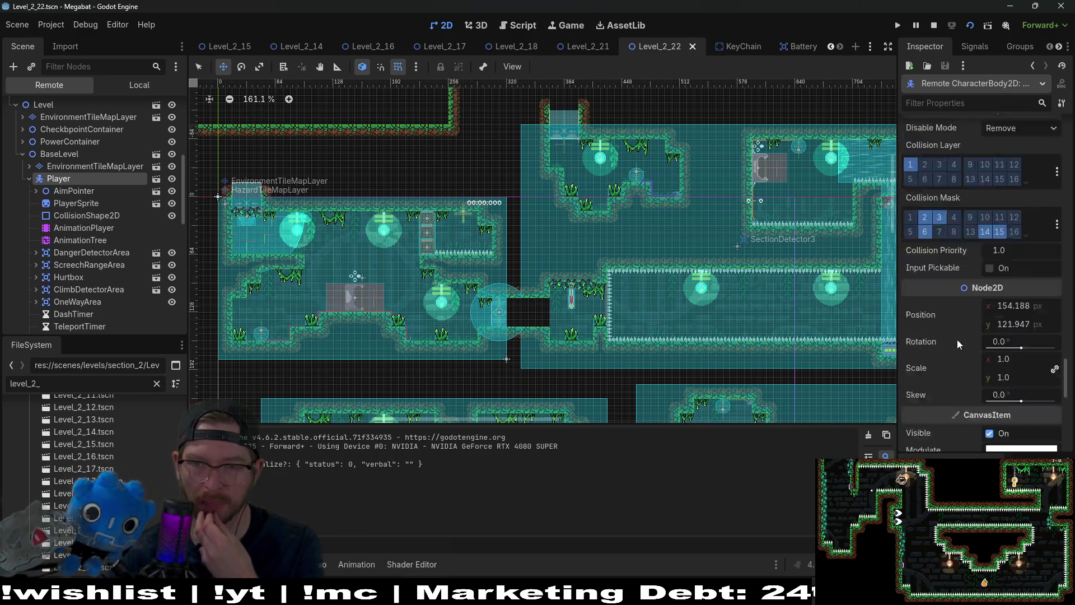
pyautogui.scroll(-3, 956, 340)
pyautogui.scroll(-3, 949, 329)
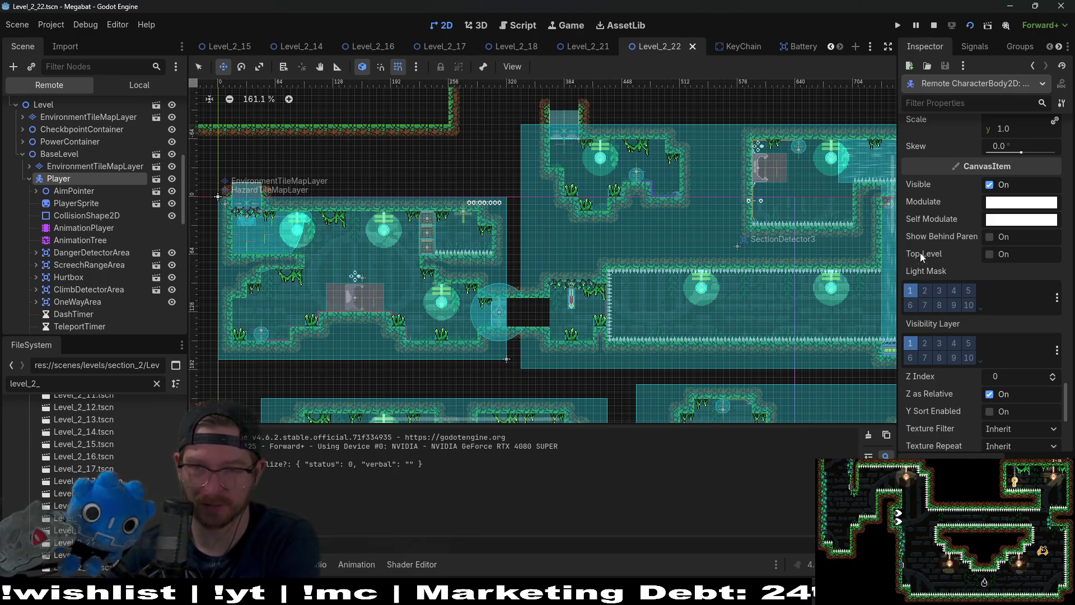
pyautogui.moveTo(966, 165)
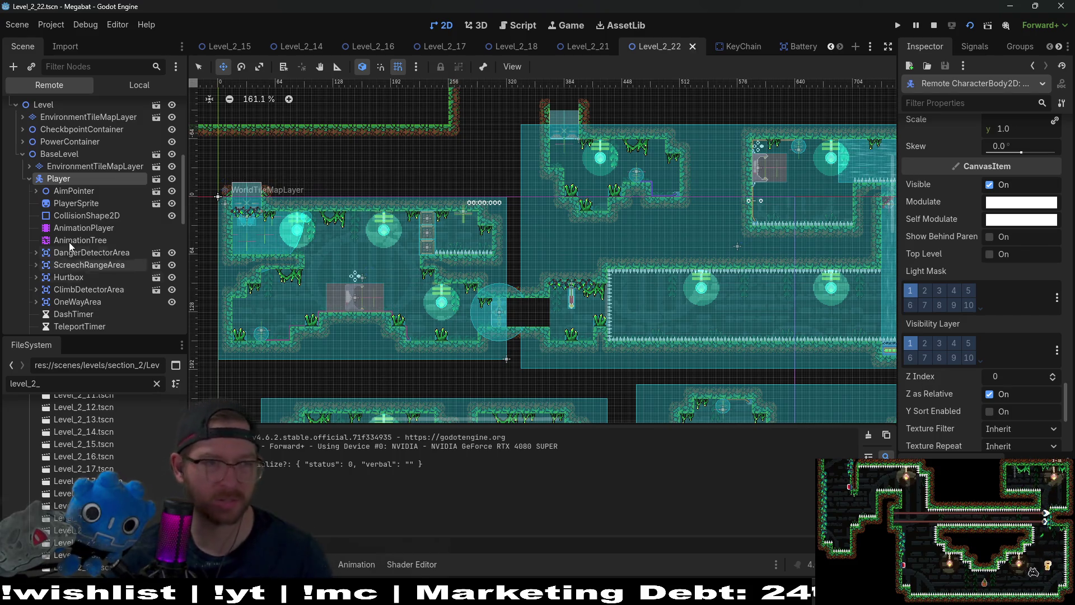
pyautogui.scroll(-10, 72, 241)
pyautogui.scroll(3, 76, 241)
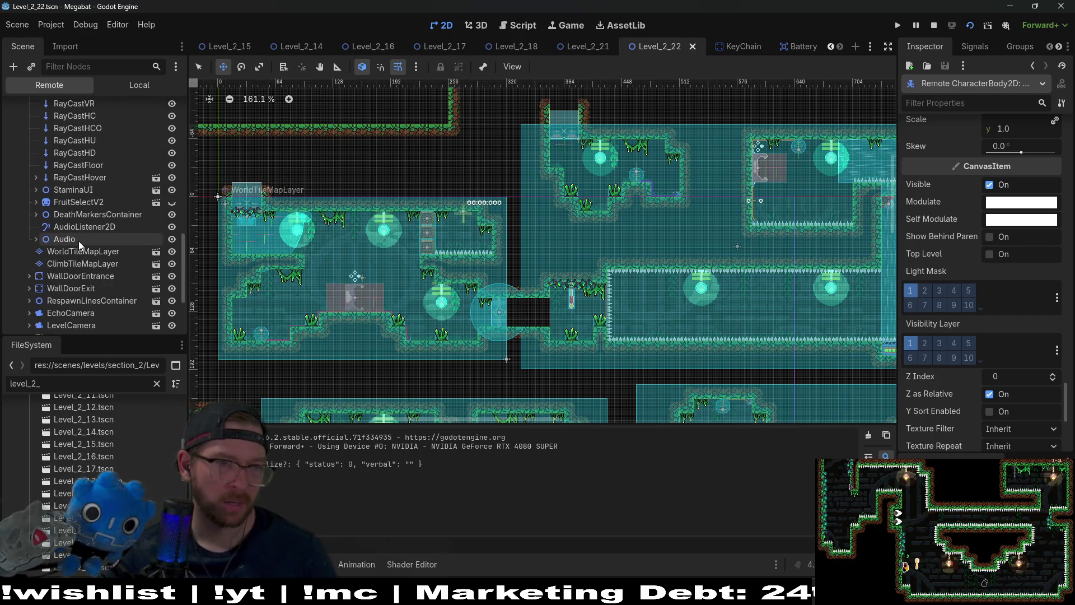
pyautogui.scroll(5, 96, 278)
pyautogui.scroll(5, 98, 277)
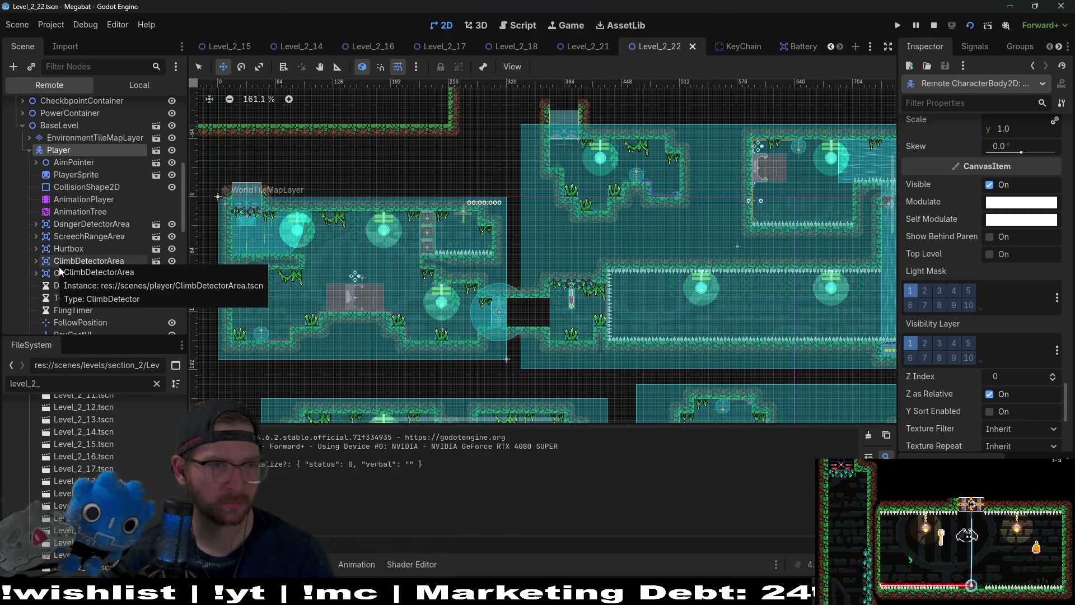
pyautogui.scroll(-10, 59, 267)
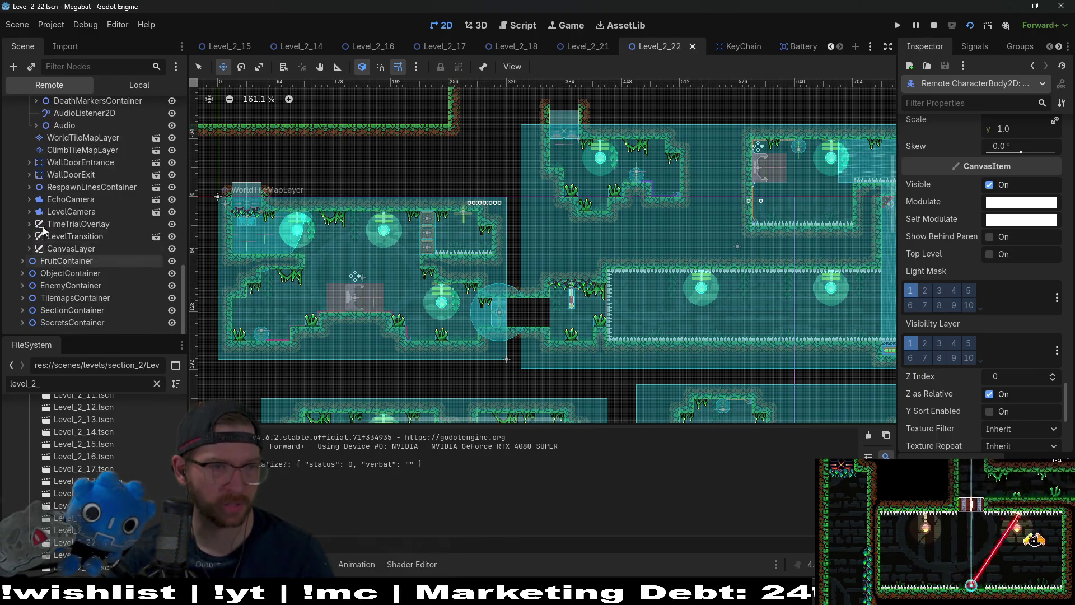
pyautogui.scroll(5, 61, 267)
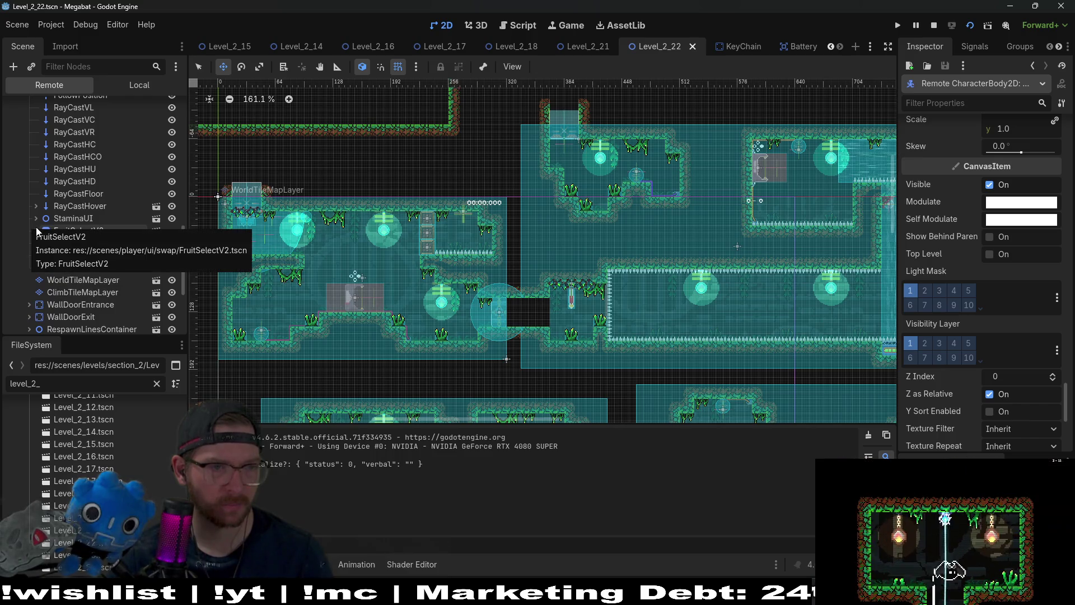
# Step: Filter the Remote scene tree by 'key', then inspect and expand the Key and KeyChain nodes
pyautogui.click(82, 68)
pyautogui.write('k')
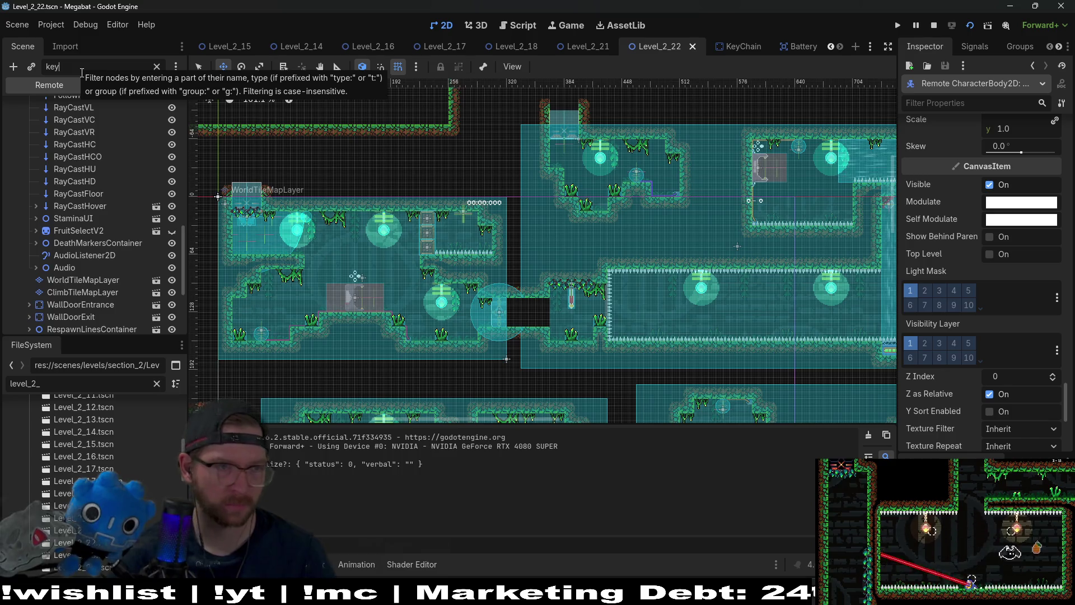
pyautogui.write('ey')
pyautogui.click(54, 157)
pyautogui.click(9, 157)
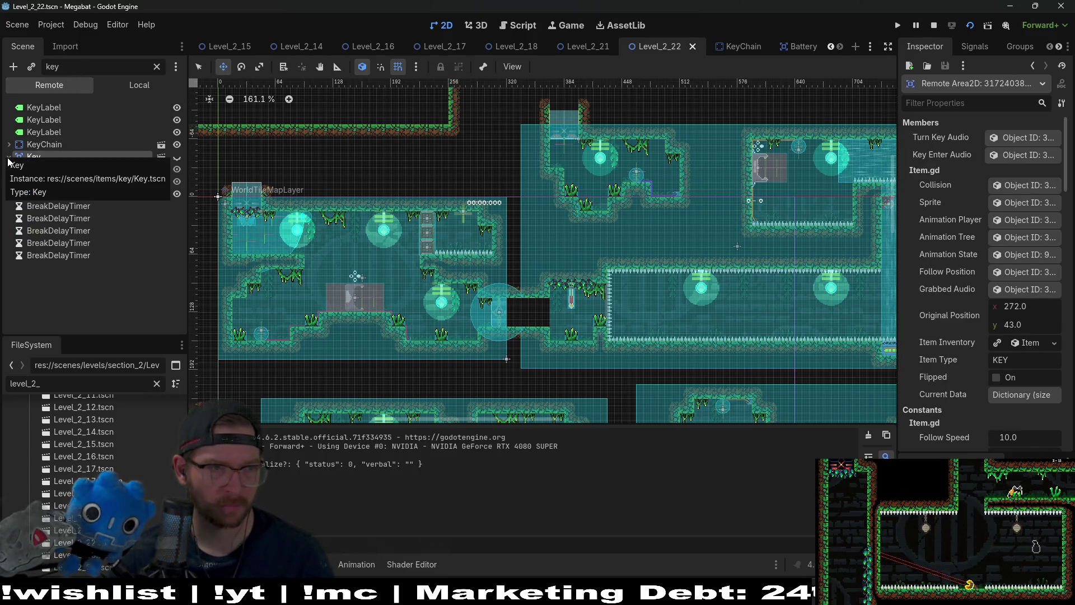
pyautogui.click(45, 144)
pyautogui.click(8, 145)
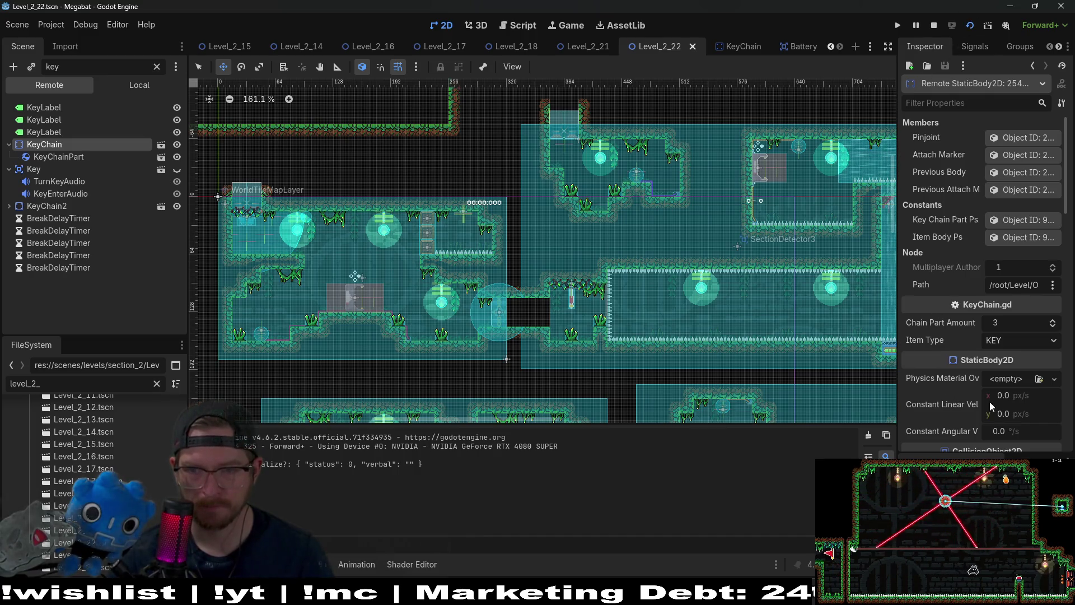
# Step: Select KeyChainPart and scroll its Inspector to confirm Z Index is 0
pyautogui.scroll(-5, 973, 355)
pyautogui.scroll(-5, 973, 355)
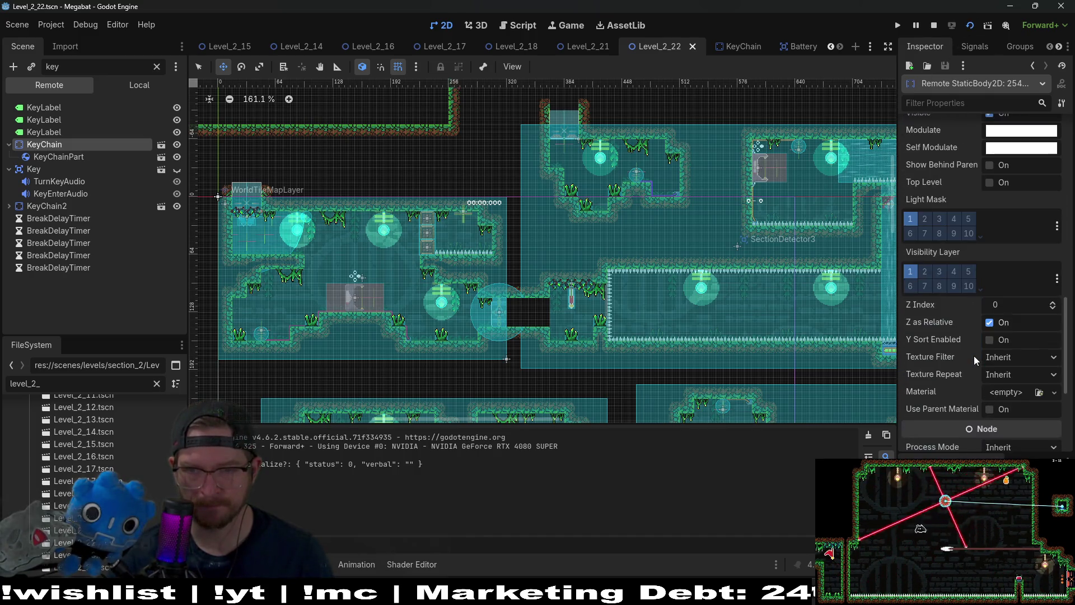
pyautogui.click(46, 158)
pyautogui.scroll(-5, 946, 310)
pyautogui.scroll(-10, 947, 307)
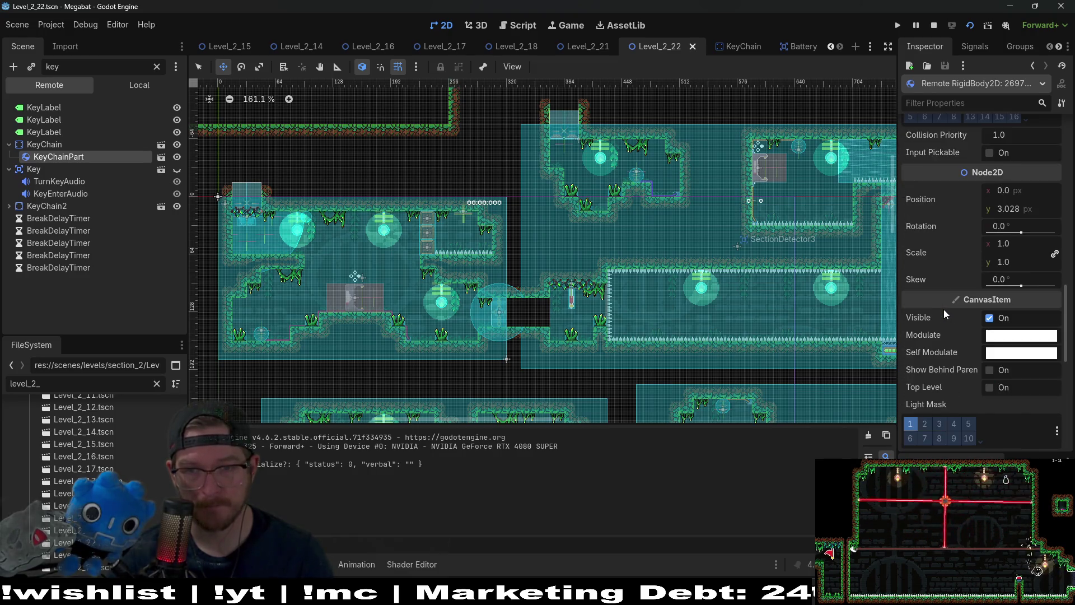
pyautogui.scroll(-4, 963, 273)
pyautogui.scroll(-3, 966, 274)
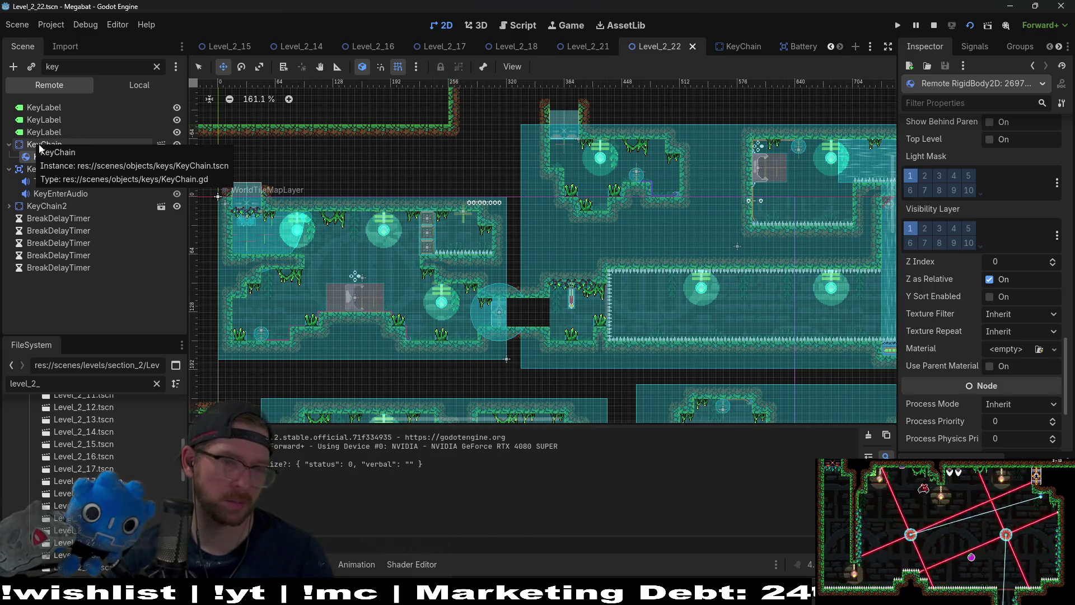
# Step: Clear the 'key' filter, expand PowerContainer, and select the first PowerGenerator
pyautogui.click(157, 67)
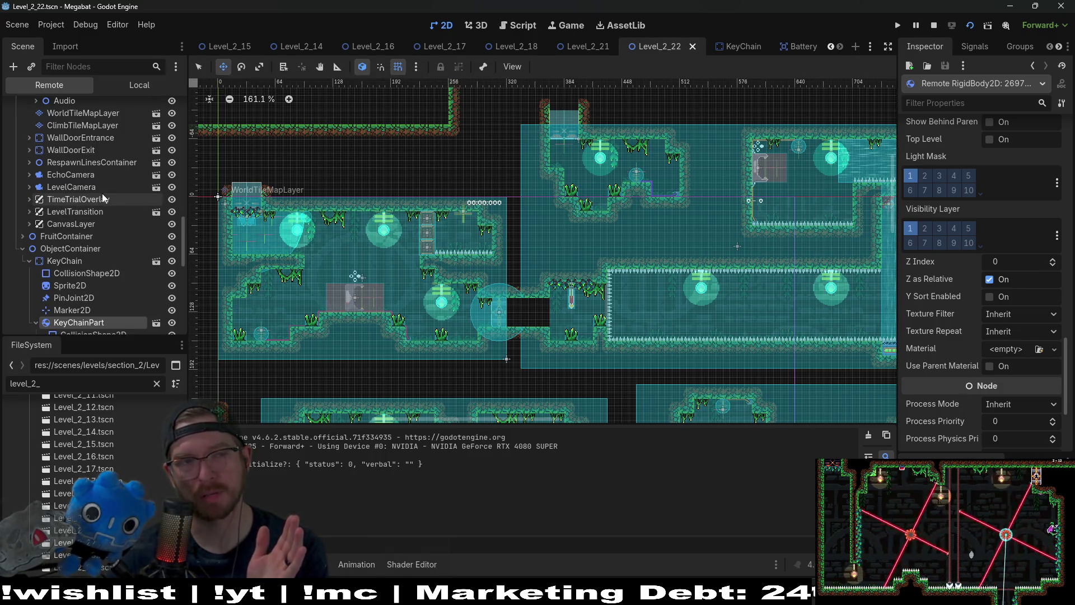
pyautogui.scroll(10, 101, 192)
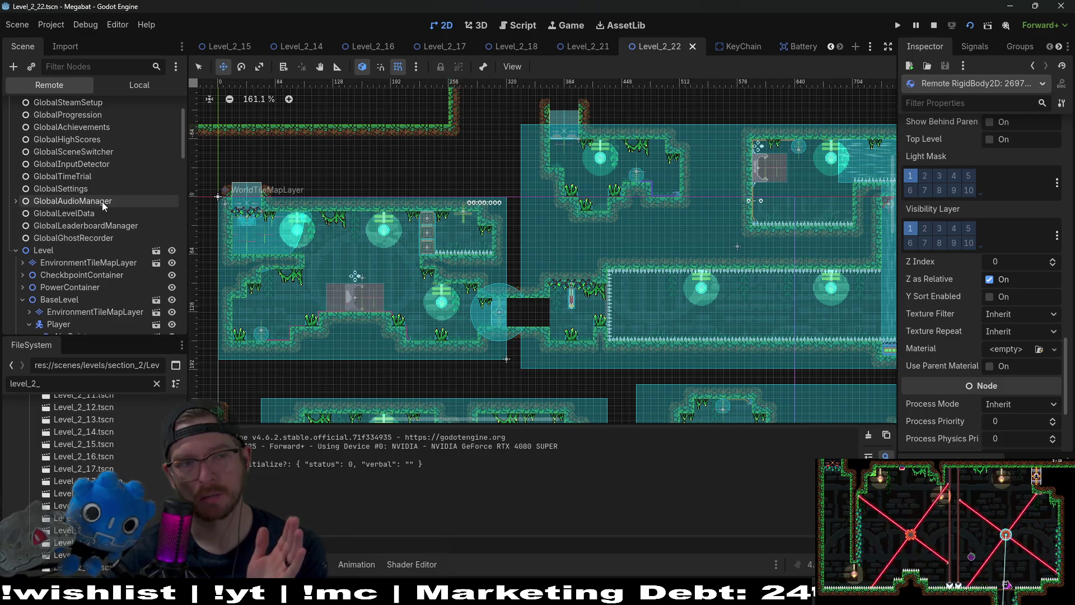
pyautogui.click(96, 288)
pyautogui.scroll(-2, 69, 281)
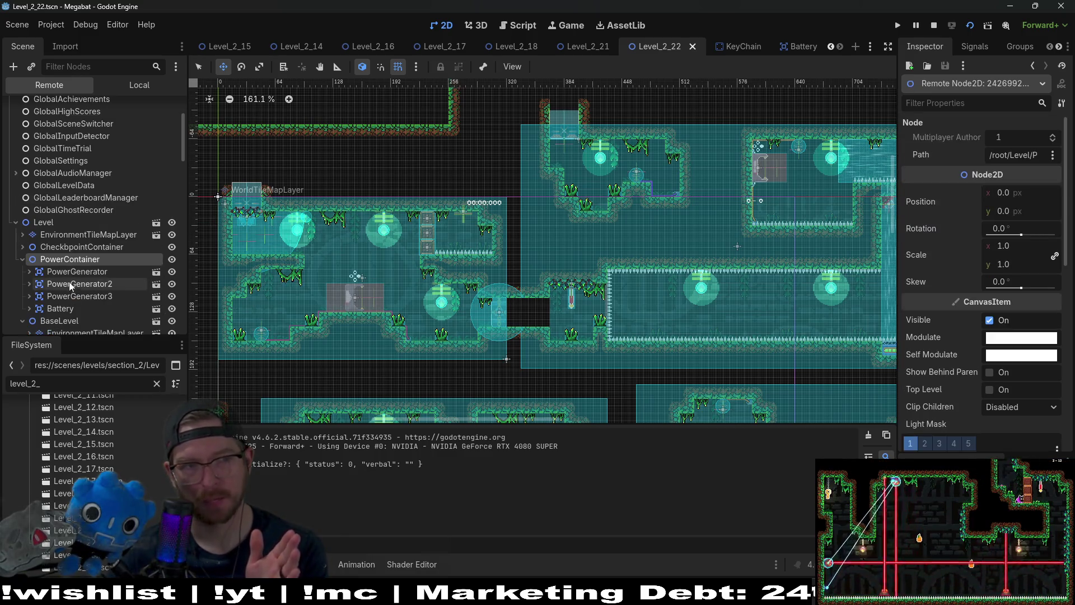
pyautogui.scroll(-2, 420, 306)
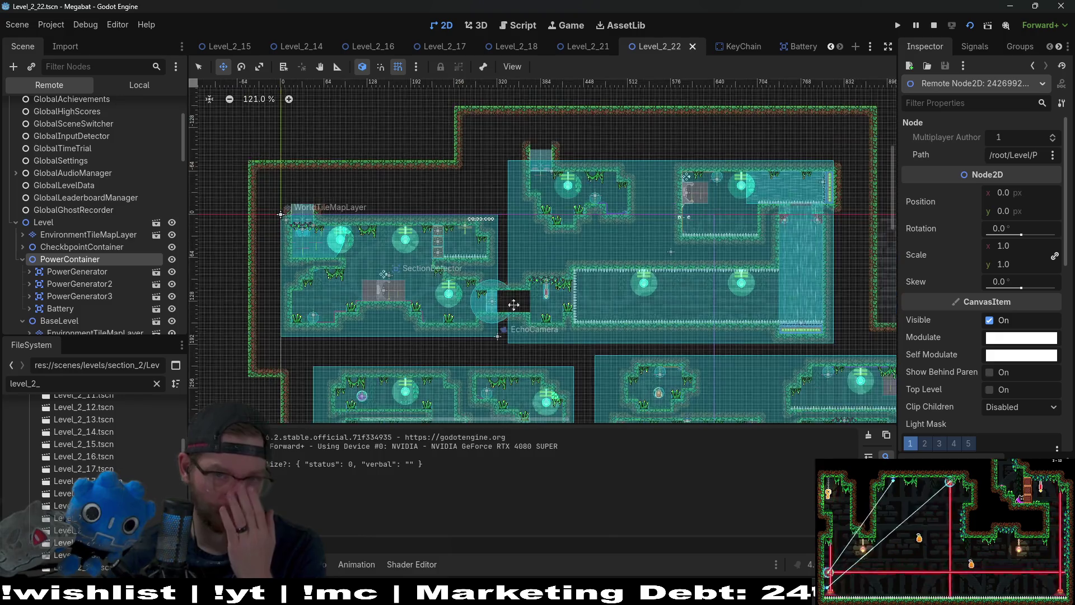
pyautogui.scroll(-3, 511, 305)
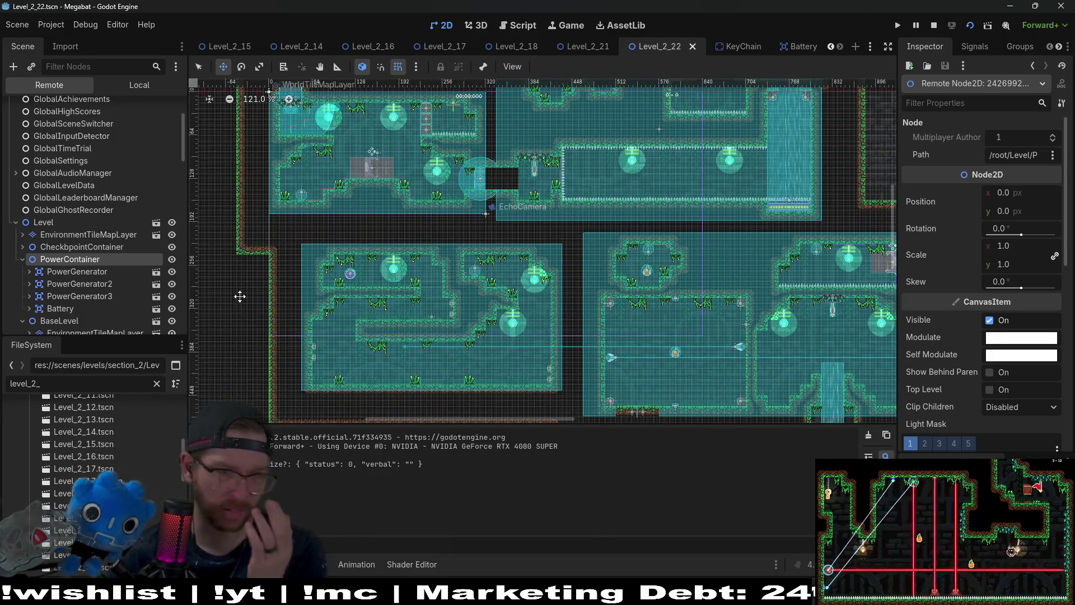
pyautogui.click(94, 274)
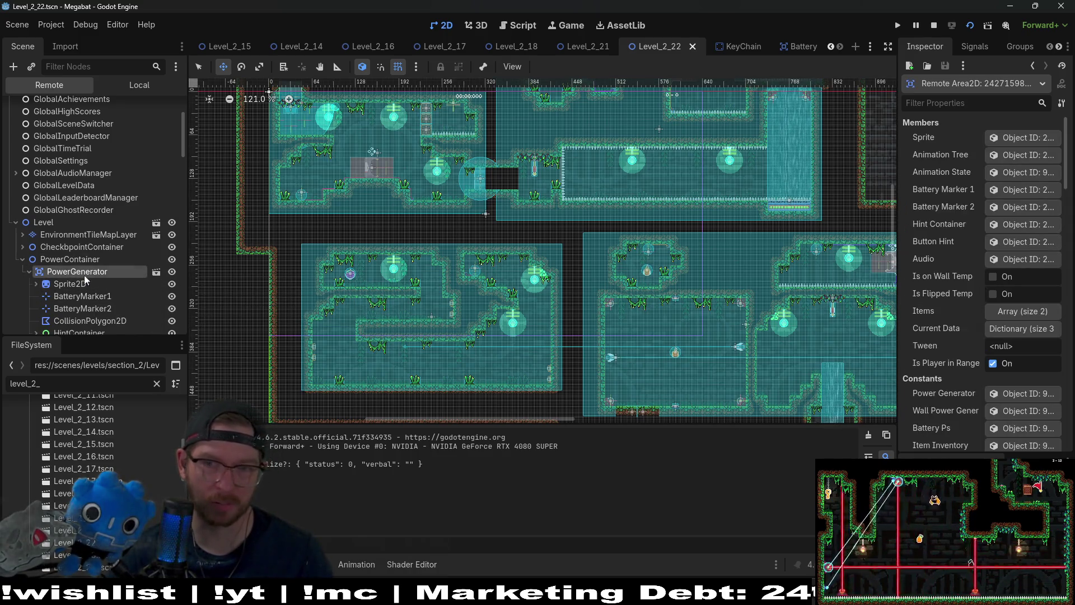
# Step: Scroll the PowerGenerator's Inspector to its Z Index, which is 0
pyautogui.scroll(-10, 956, 308)
pyautogui.scroll(-10, 949, 308)
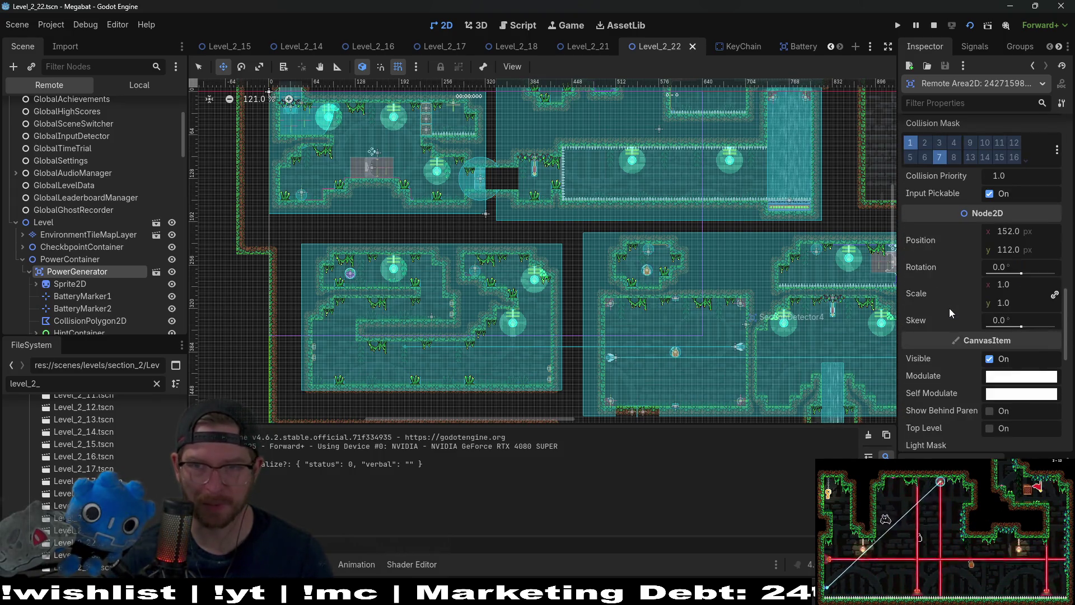
pyautogui.scroll(-8, 949, 308)
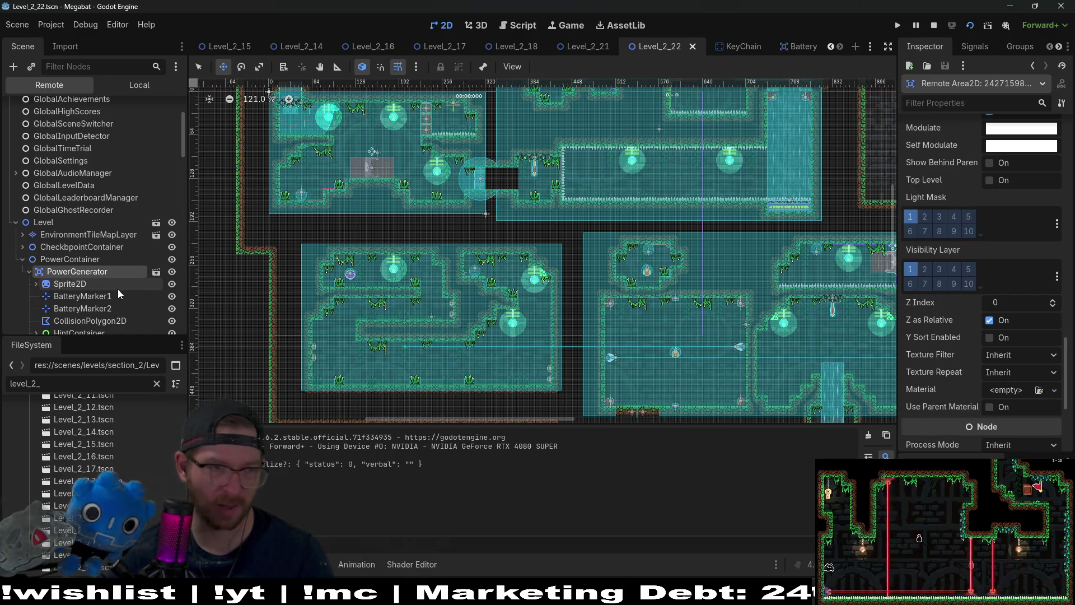
pyautogui.scroll(-3, 78, 284)
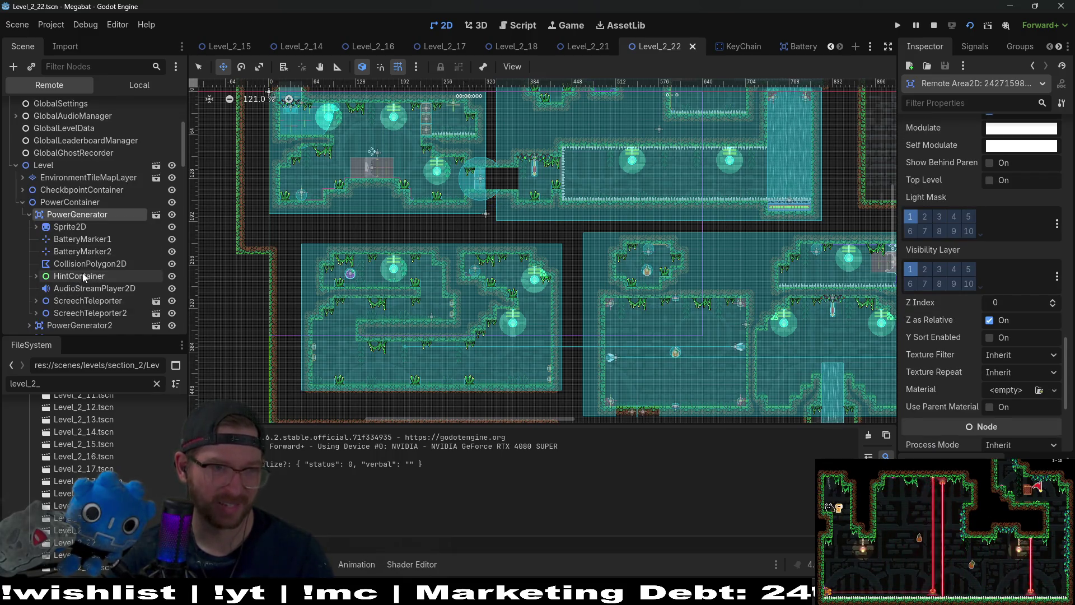
pyautogui.scroll(-2, 62, 227)
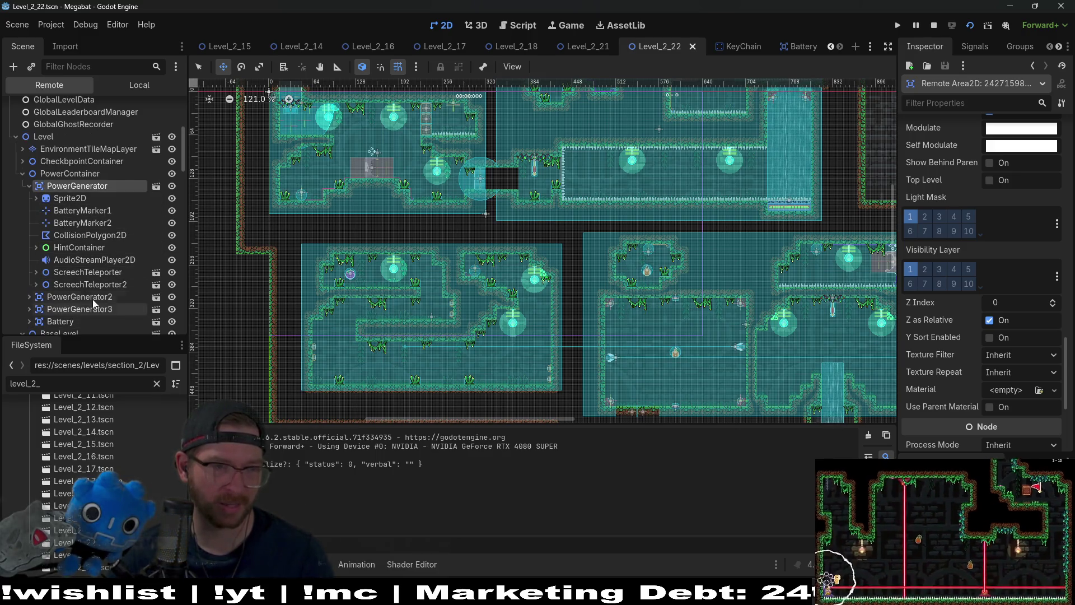
# Step: Select the live Battery and check its Z Index of 5 with Z as Relative on
pyautogui.click(48, 321)
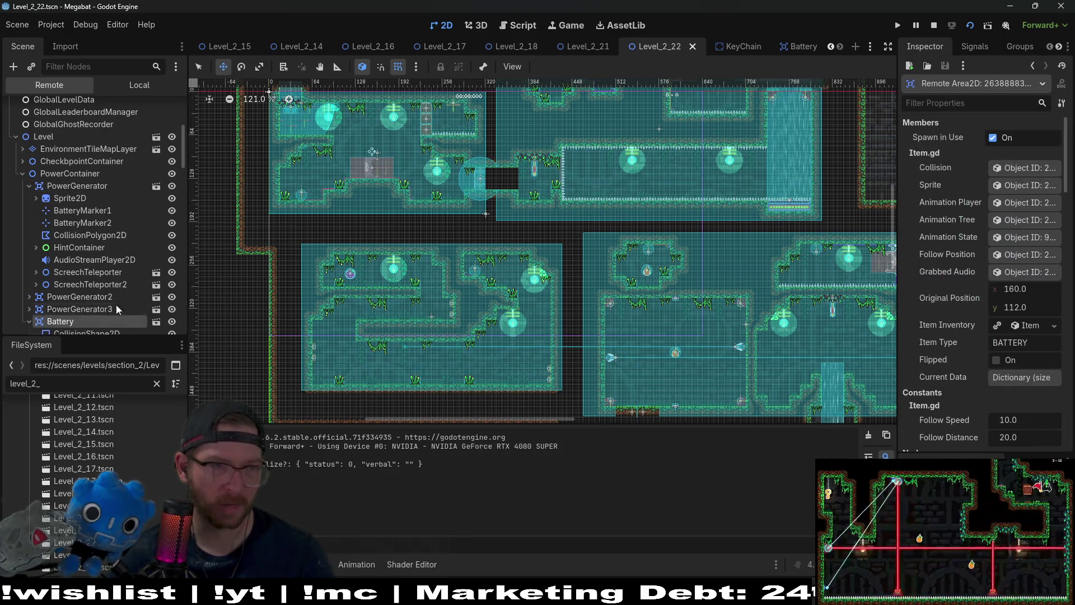
pyautogui.scroll(-2, 99, 250)
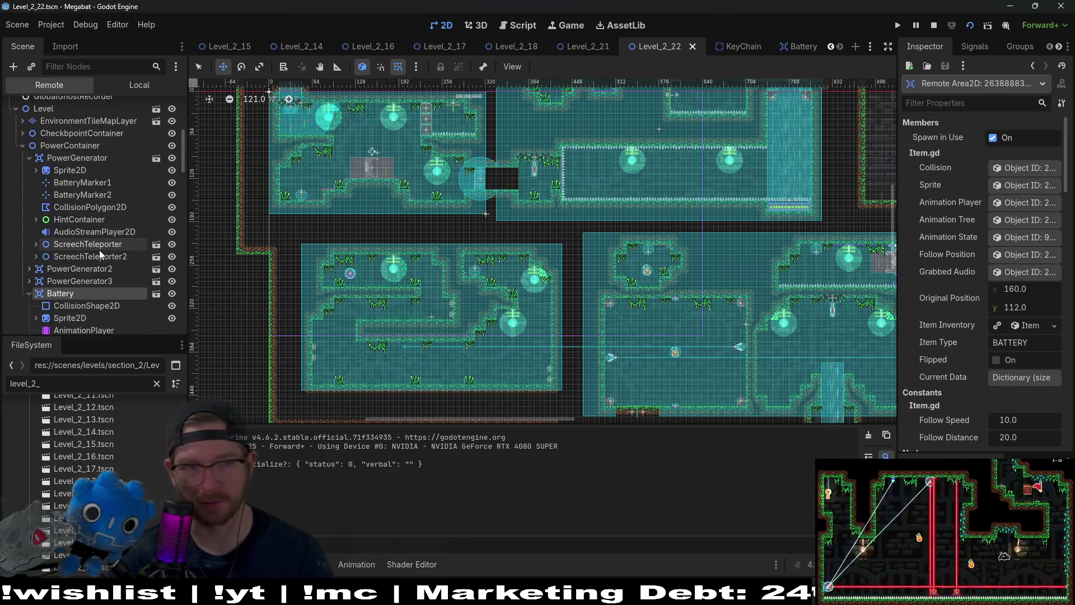
pyautogui.scroll(-5, 99, 250)
pyautogui.scroll(-5, 980, 328)
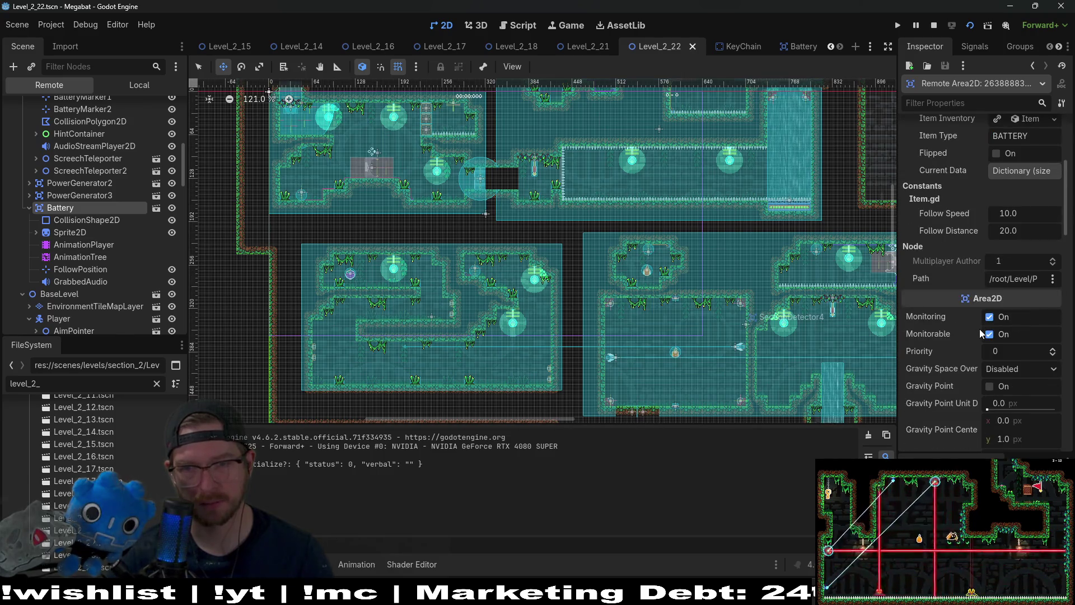
pyautogui.scroll(-6, 980, 385)
pyautogui.scroll(-10, 986, 381)
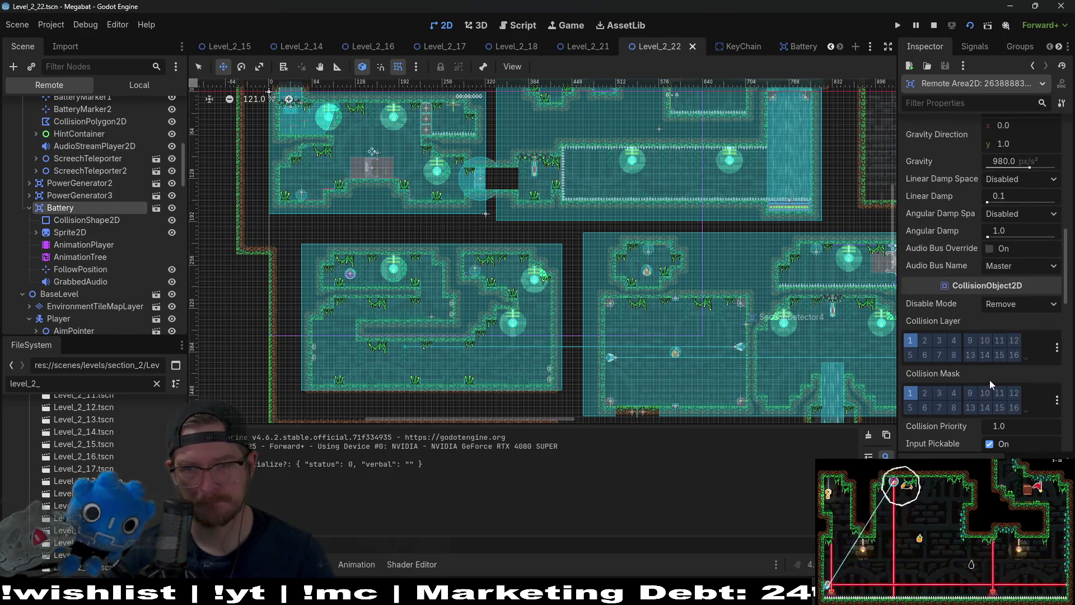
pyautogui.scroll(-4, 990, 379)
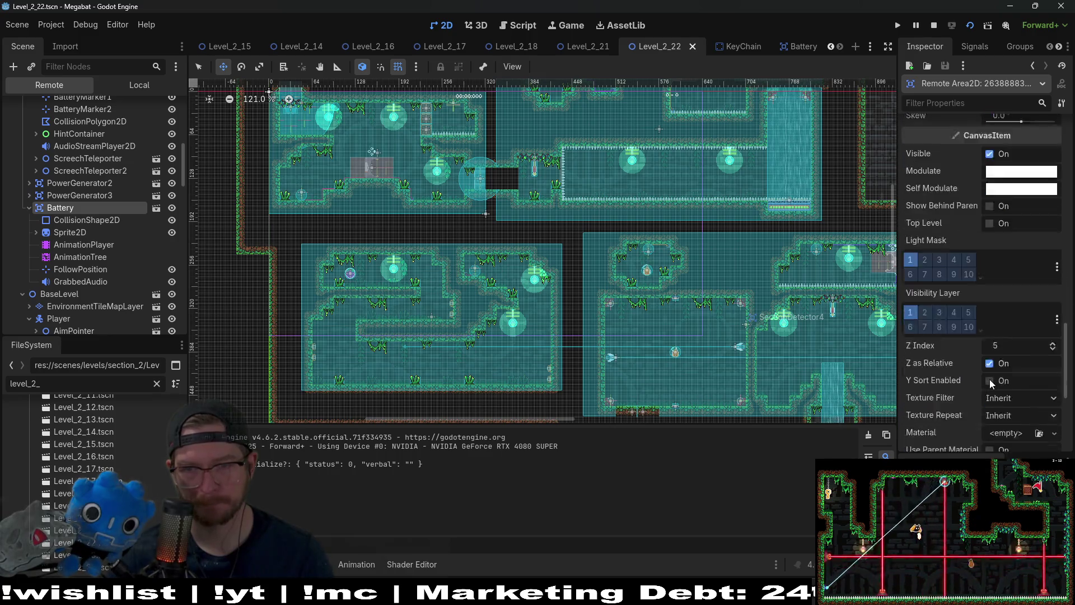
pyautogui.moveTo(931, 305)
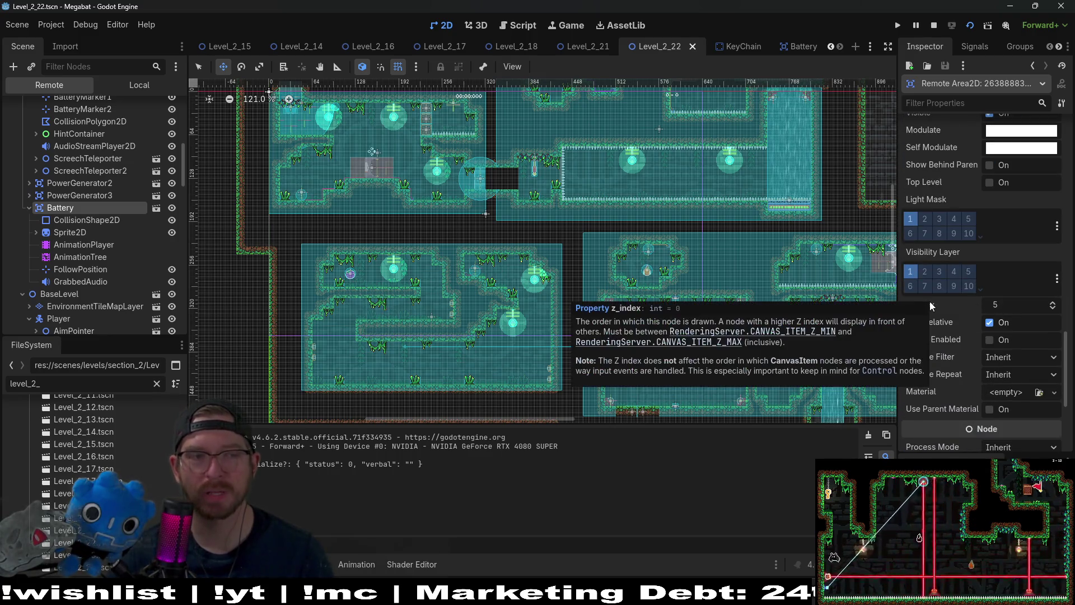
# Step: In the Battery scene, revert the root's Ordering Z Index to 0 and save
pyautogui.click(155, 210)
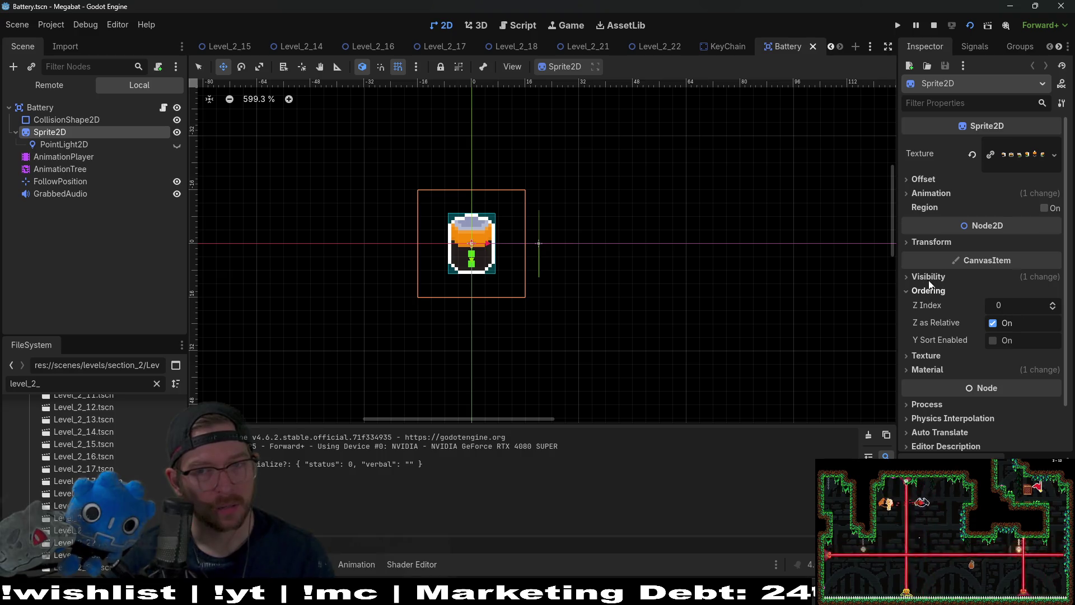
pyautogui.click(578, 265)
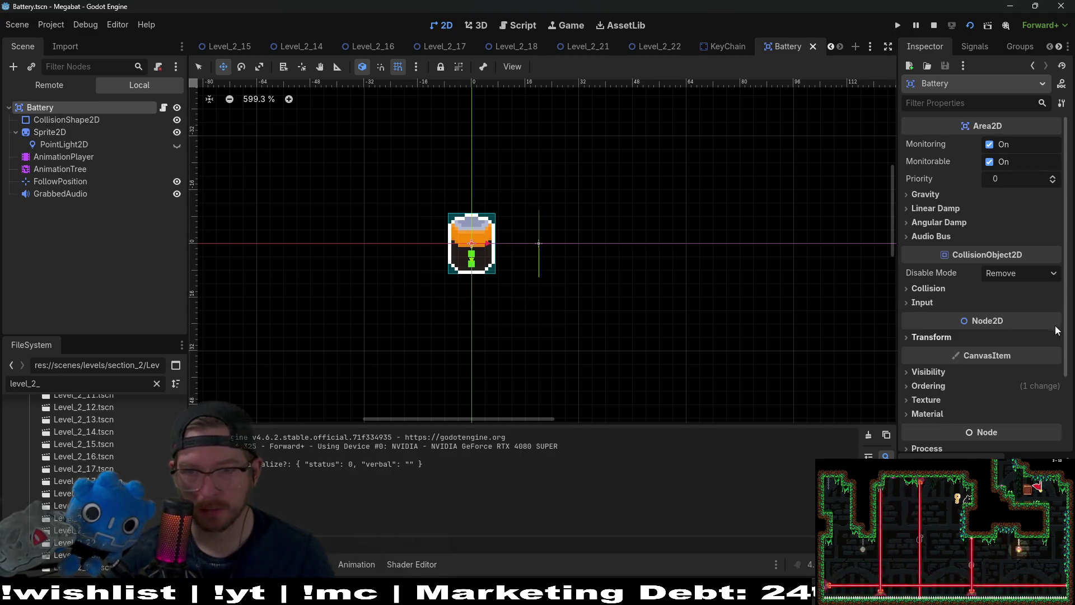
pyautogui.click(943, 387)
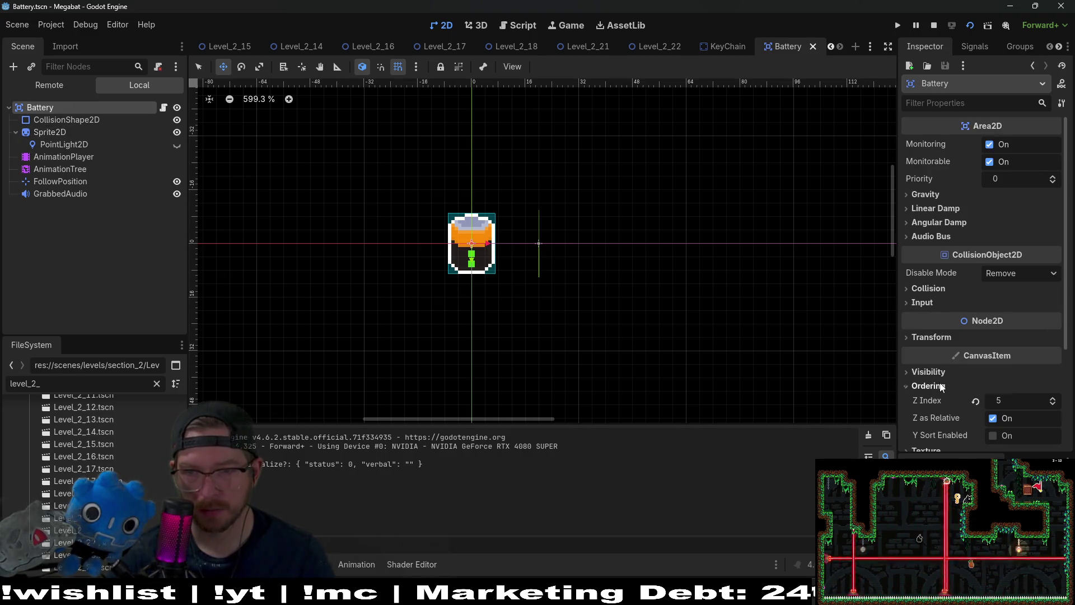
pyautogui.click(976, 401)
pyautogui.hotkey('ctrl', 's')
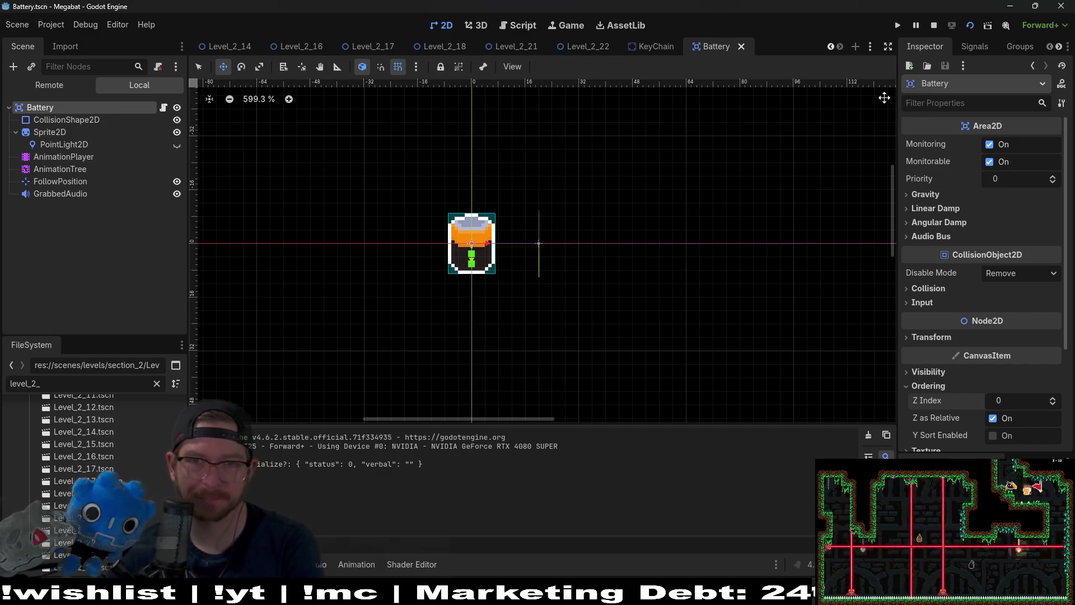
# Step: Return to the Level_2_22 scene and run the game
pyautogui.click(654, 48)
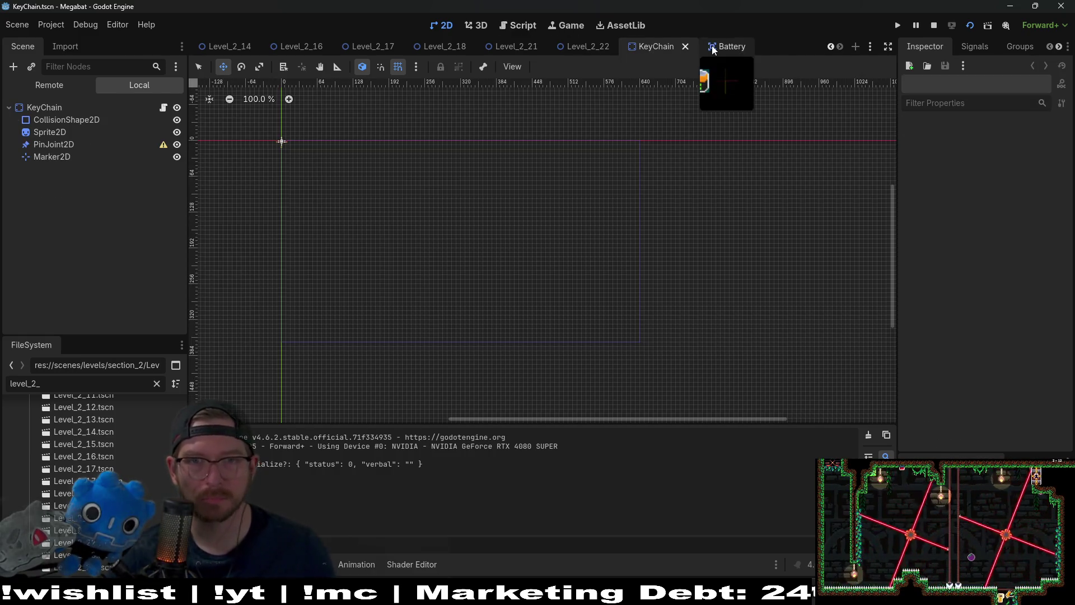
pyautogui.click(717, 46)
pyautogui.click(576, 50)
pyautogui.click(988, 25)
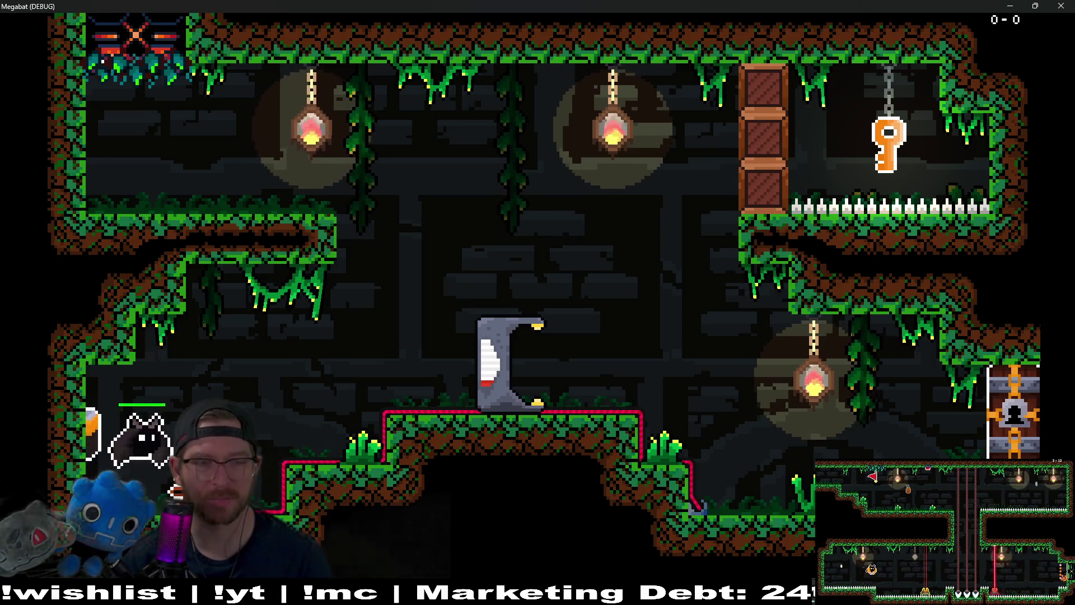
# Step: Walk and jump the cat over to the checkpoint machine under the generator
pyautogui.press('Right')
pyautogui.press('space')
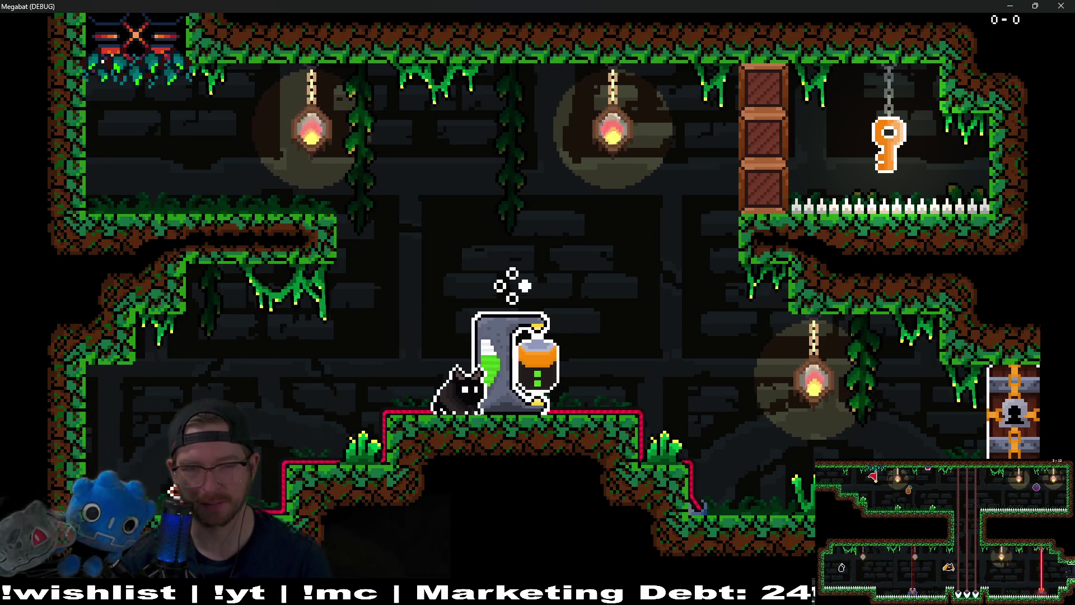
pyautogui.press('Left')
pyautogui.press('space')
pyautogui.press('Left')
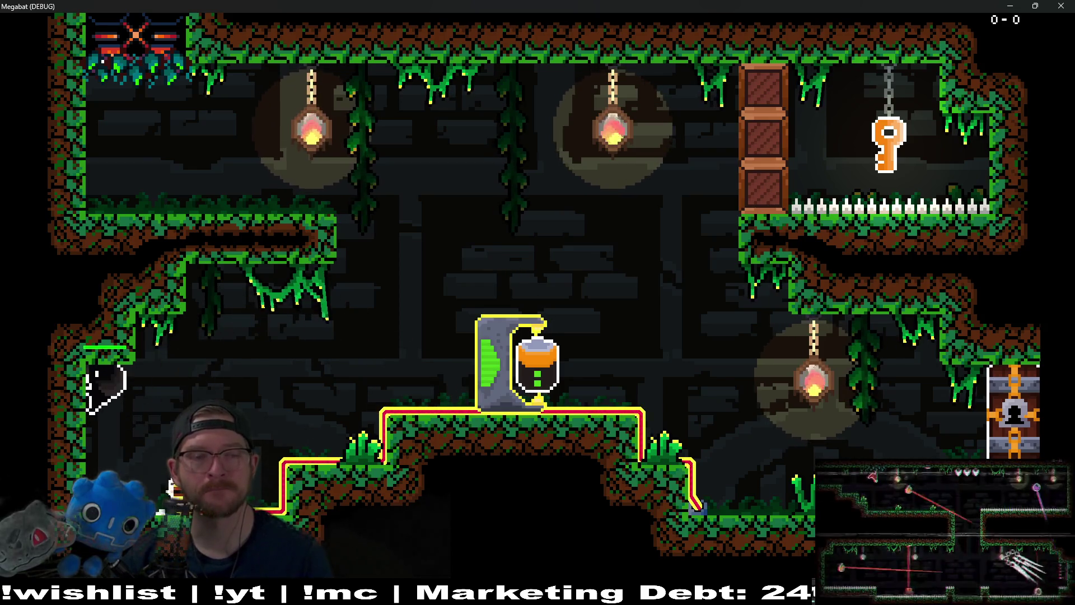
pyautogui.press('Right')
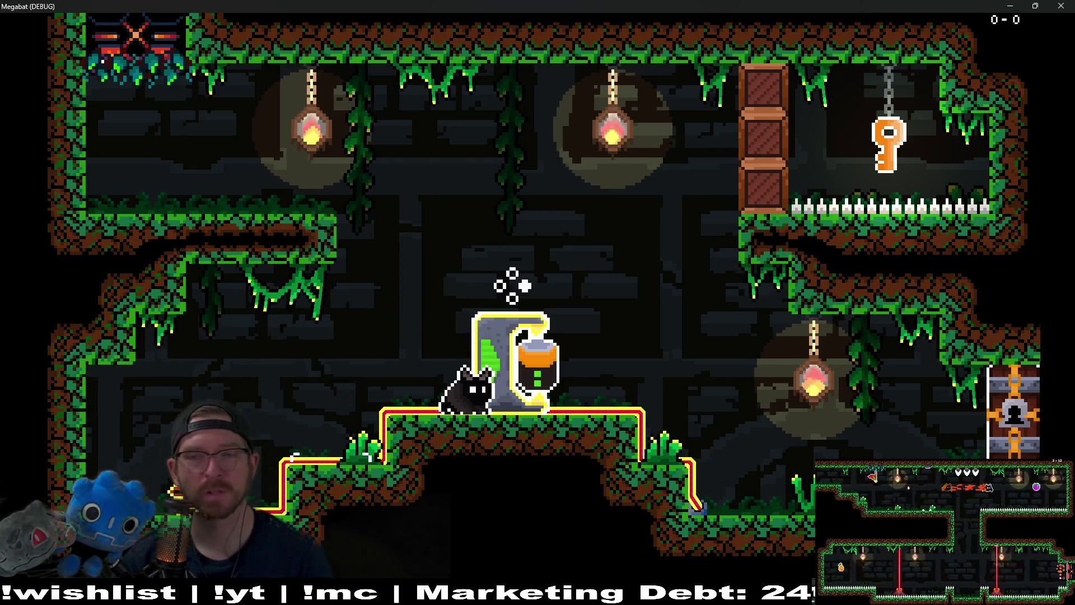
pyautogui.press('Right')
# Step: Walk the cat out from under the orange item and back, then quit the playtest with F8
pyautogui.press('Left')
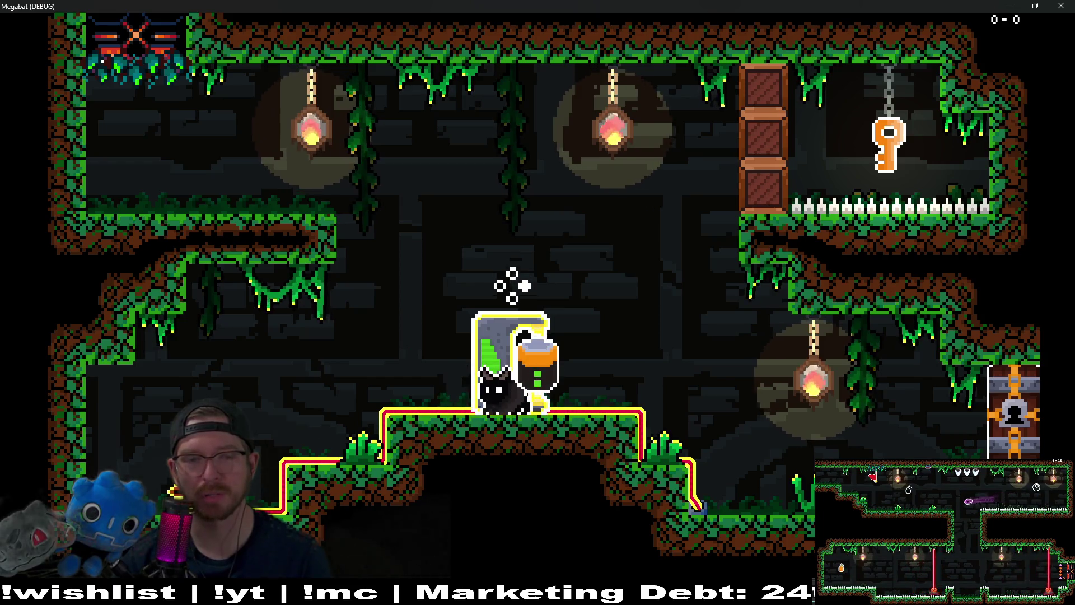
pyautogui.press('Right')
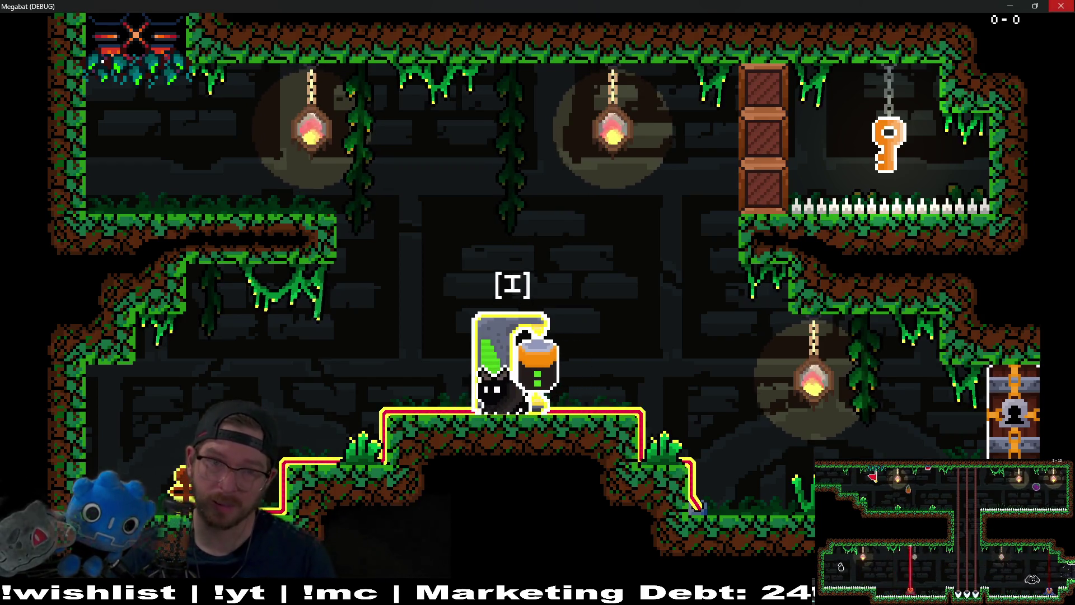
pyautogui.press('F8')
pyautogui.click(672, 49)
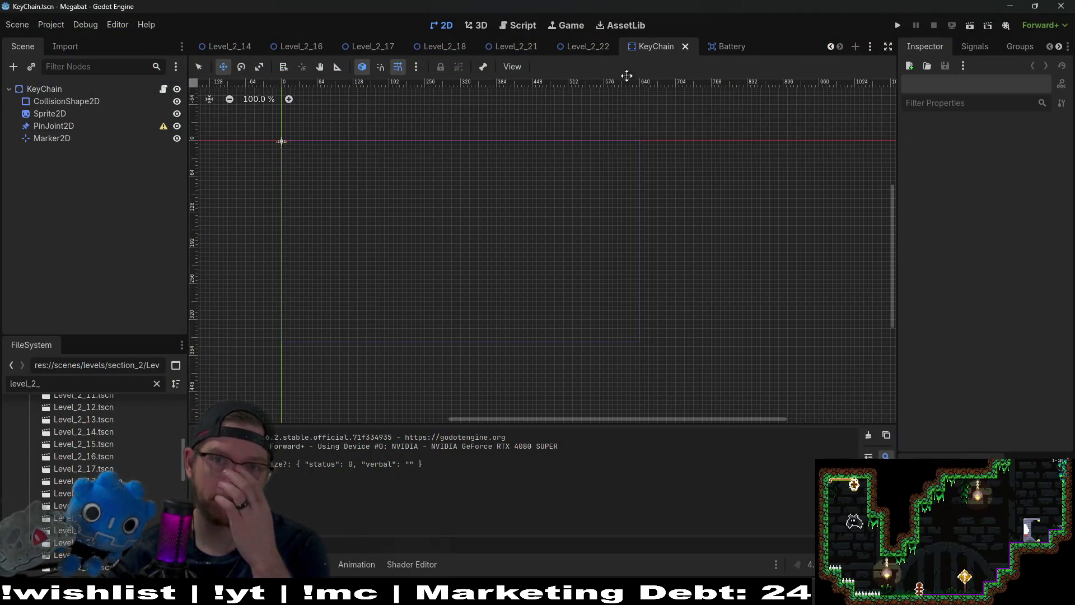
# Step: Open the Battery node's Battery.gd script from the Battery scene
pyautogui.click(721, 46)
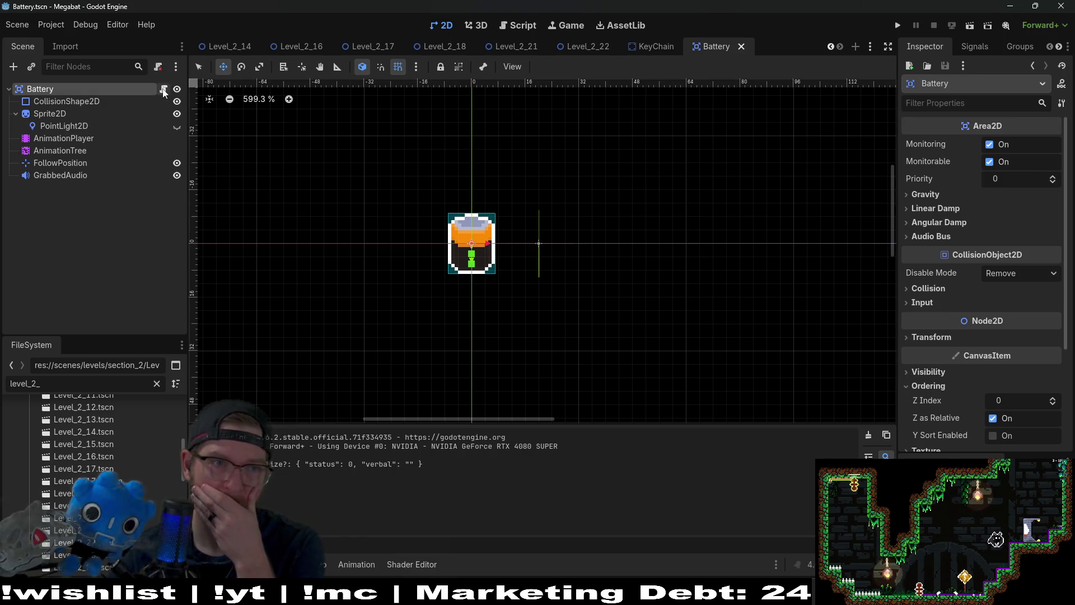
pyautogui.click(163, 89)
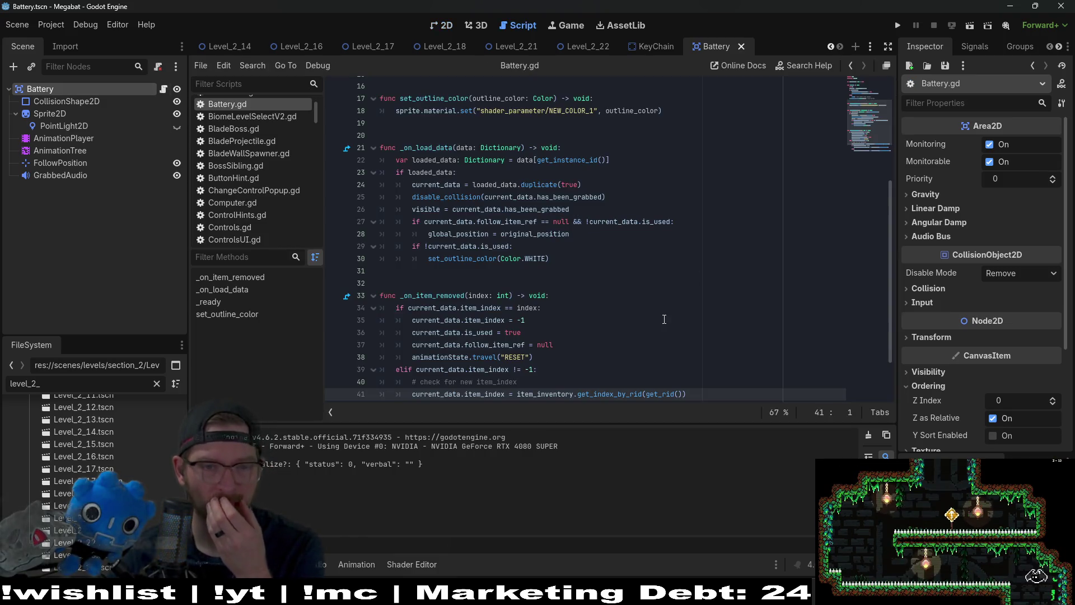
pyautogui.scroll(5, 651, 312)
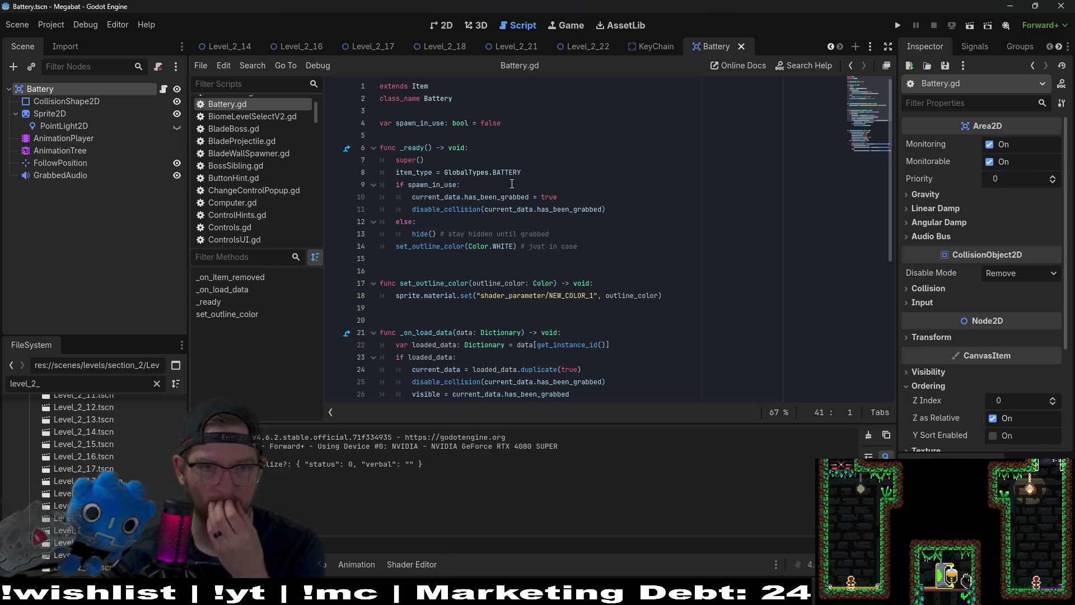
pyautogui.scroll(-3, 517, 183)
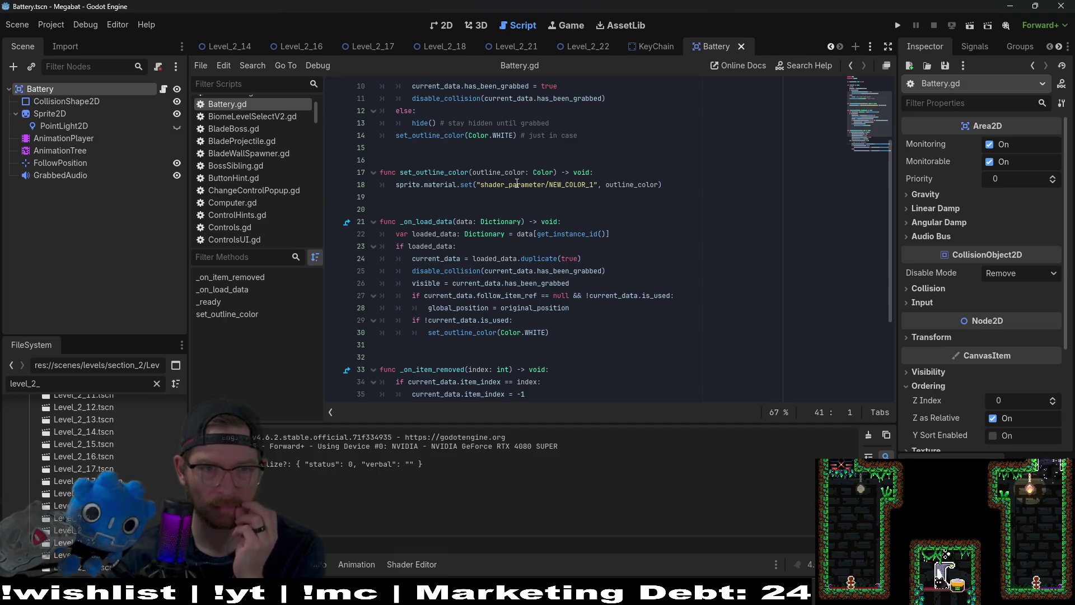
pyautogui.scroll(2, 519, 183)
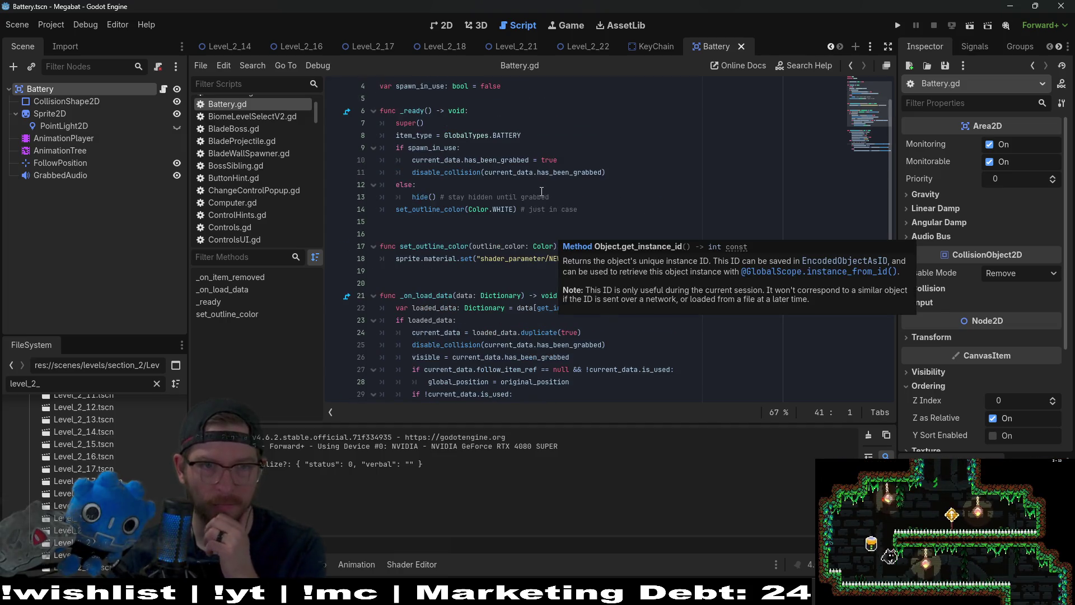
# Step: Highlight every use of has_been_grabbed and scroll through the script to review them
pyautogui.doubleClick(504, 160)
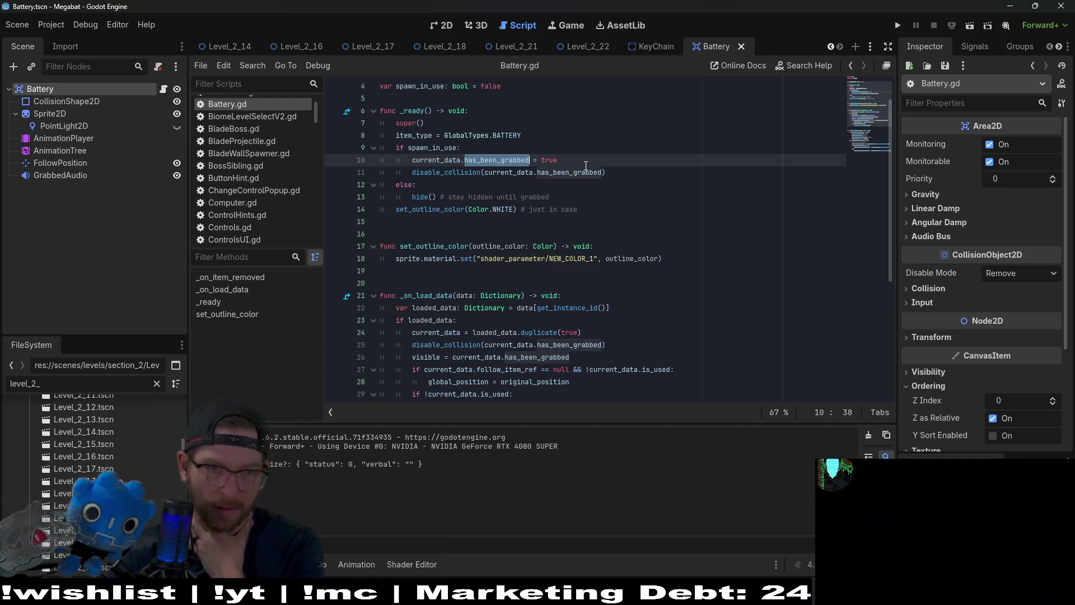
pyautogui.scroll(-6, 586, 166)
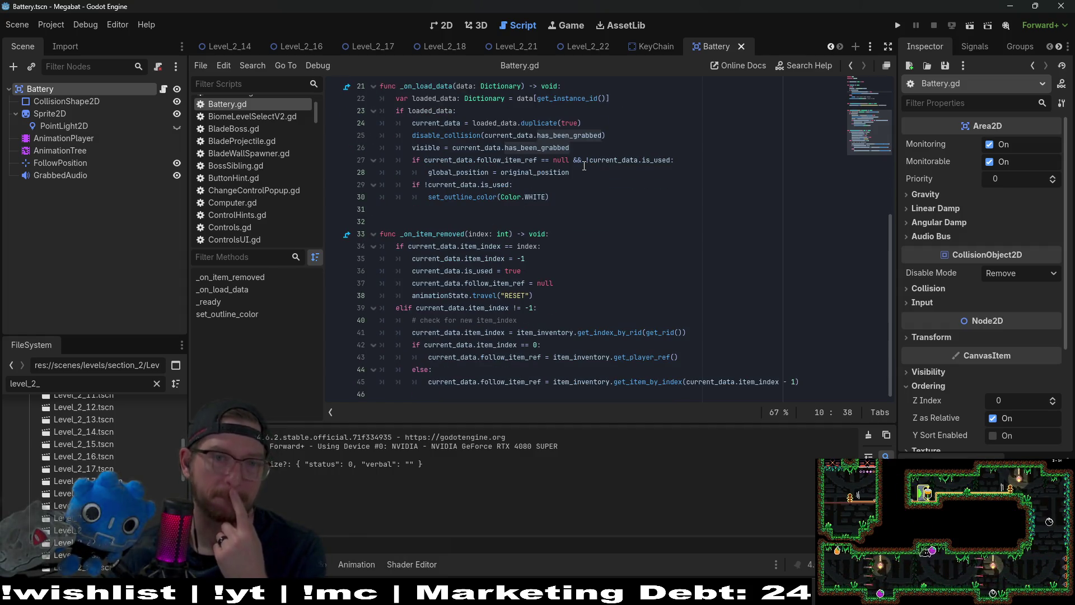
pyautogui.scroll(4, 584, 166)
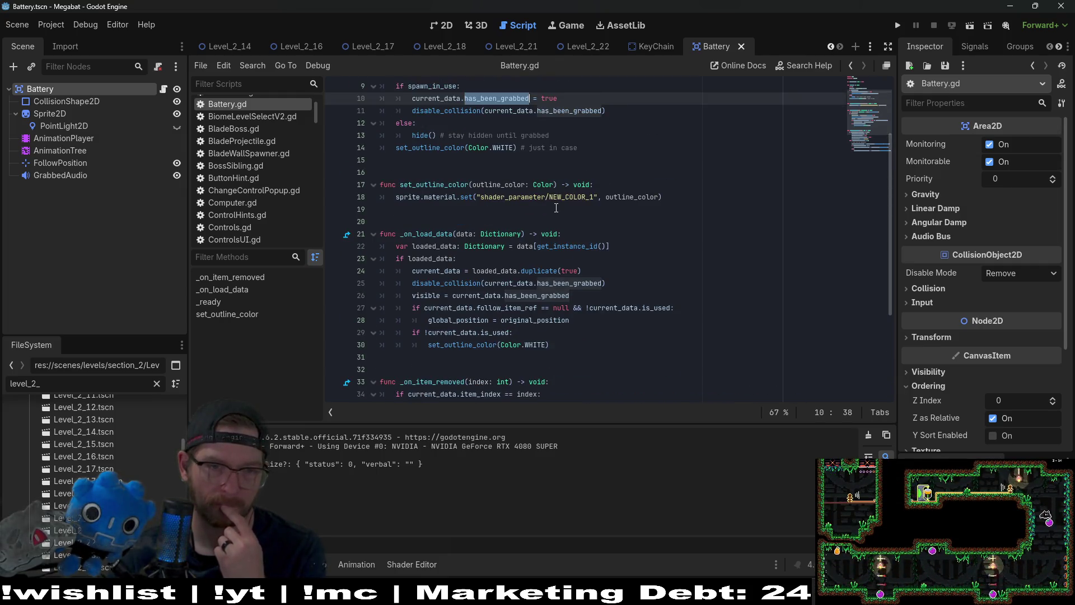
pyautogui.scroll(-4, 556, 208)
pyautogui.scroll(7, 556, 208)
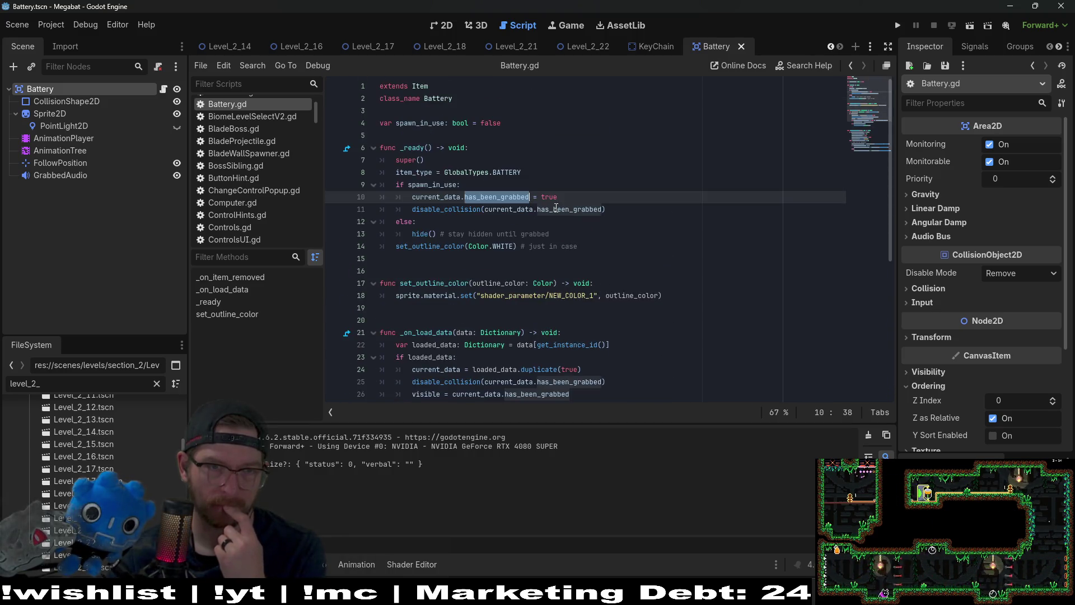
# Step: Jump from 'extends Item' to Item.gd and scroll down to _physics_process
pyautogui.keyDown('ctrl'); pyautogui.click(424, 85); pyautogui.keyUp('ctrl')
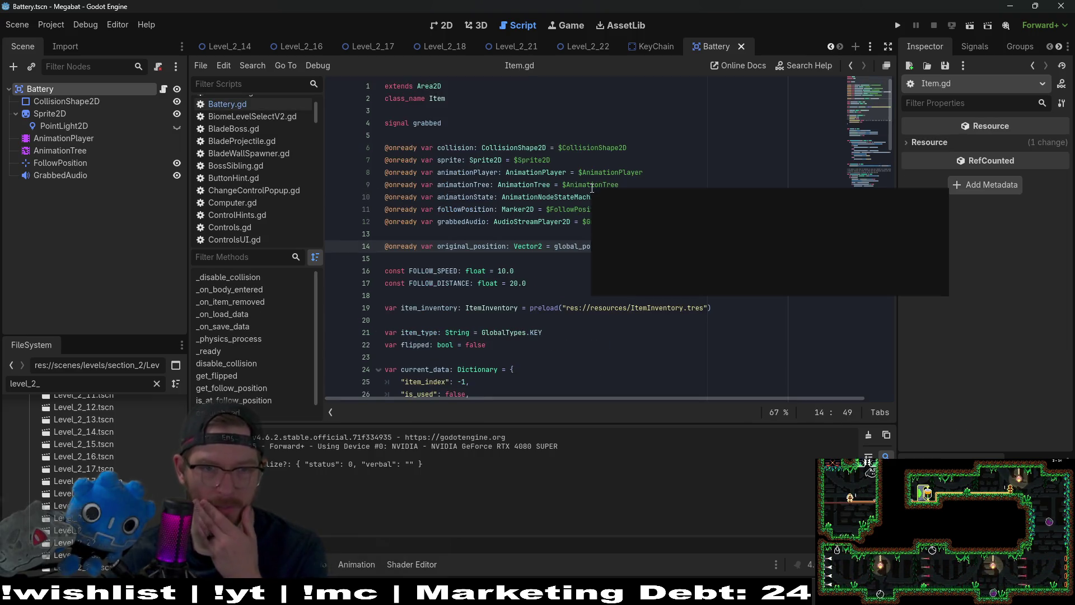
pyautogui.scroll(-2, 527, 271)
pyautogui.moveTo(527, 272)
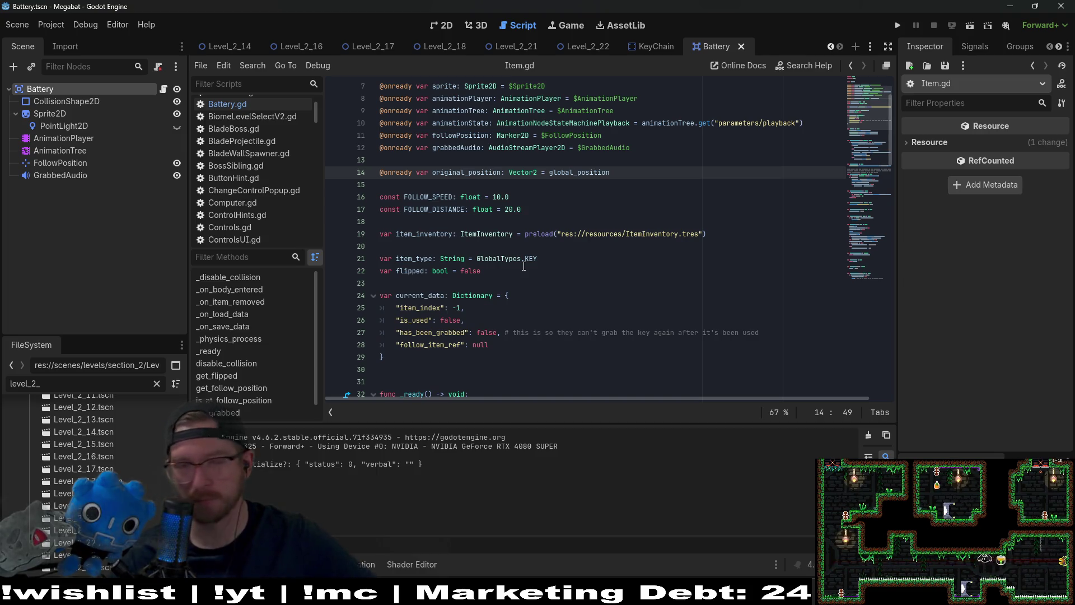
pyautogui.scroll(-2, 511, 251)
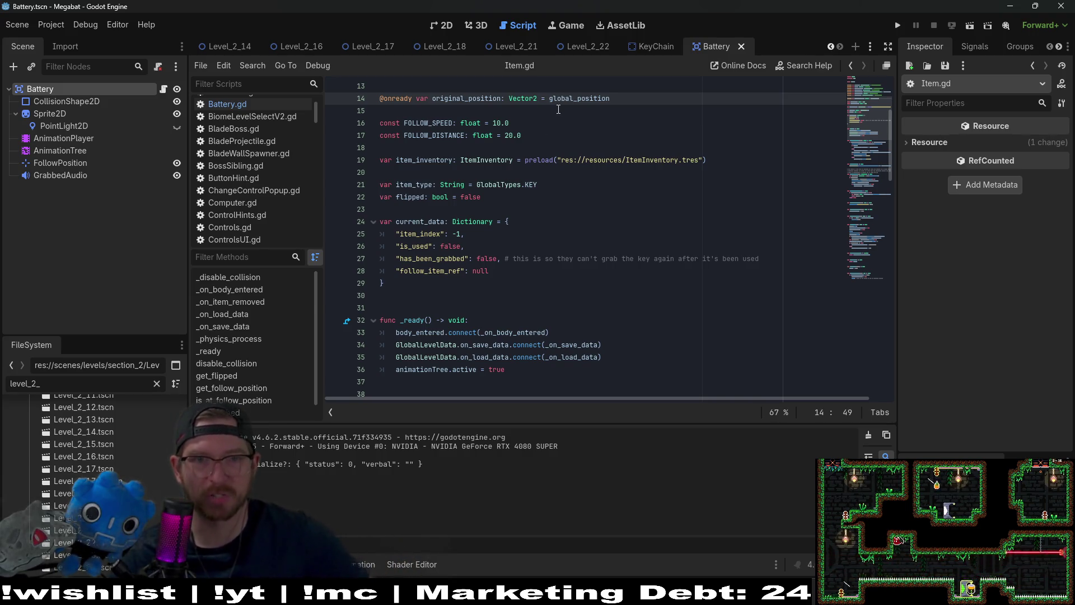
pyautogui.scroll(-6, 525, 272)
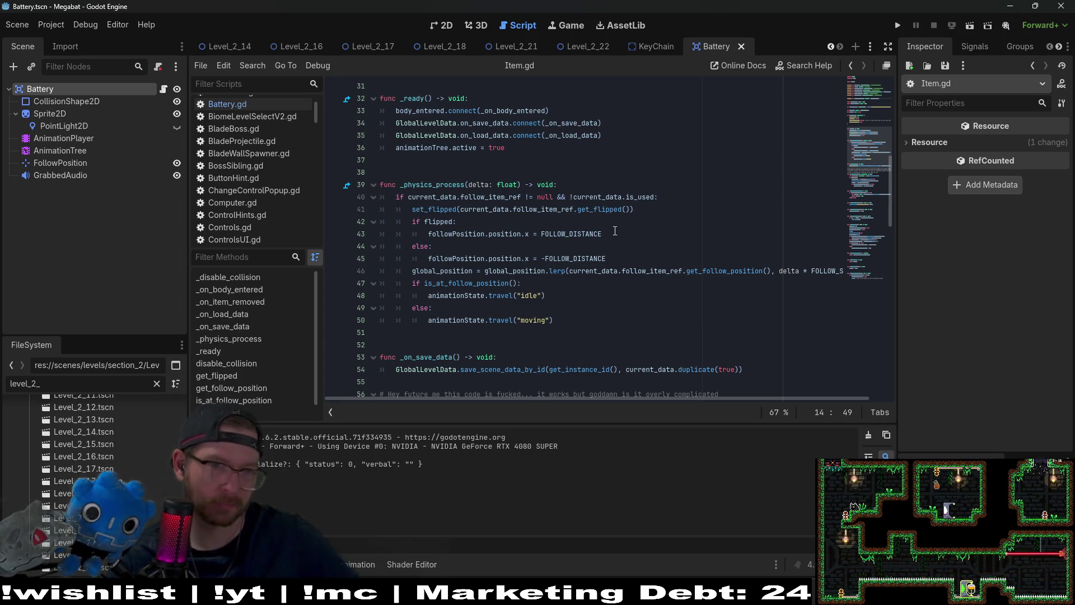
# Step: Highlight follow_item_ref on line 40 and place the caret at that line's end
pyautogui.click(493, 197)
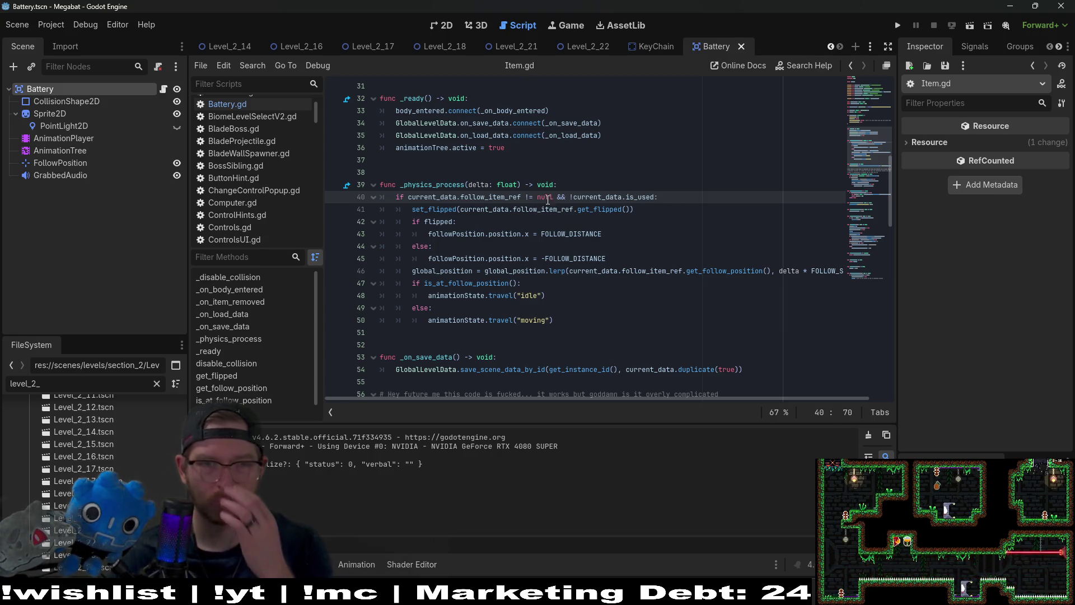
pyautogui.doubleClick(489, 196)
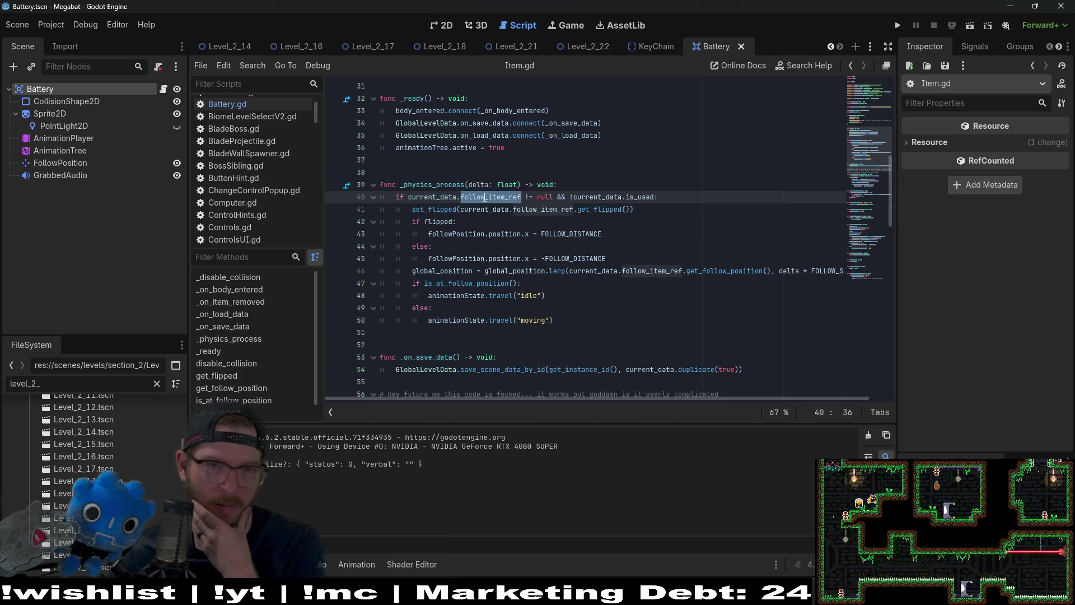
pyautogui.moveTo(589, 234)
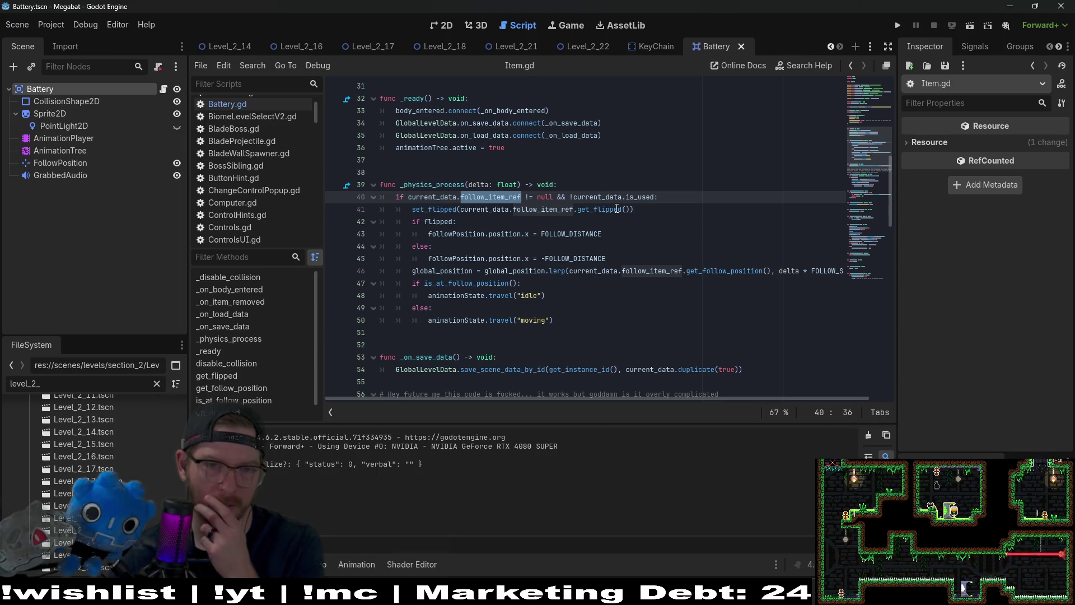
pyautogui.click(666, 197)
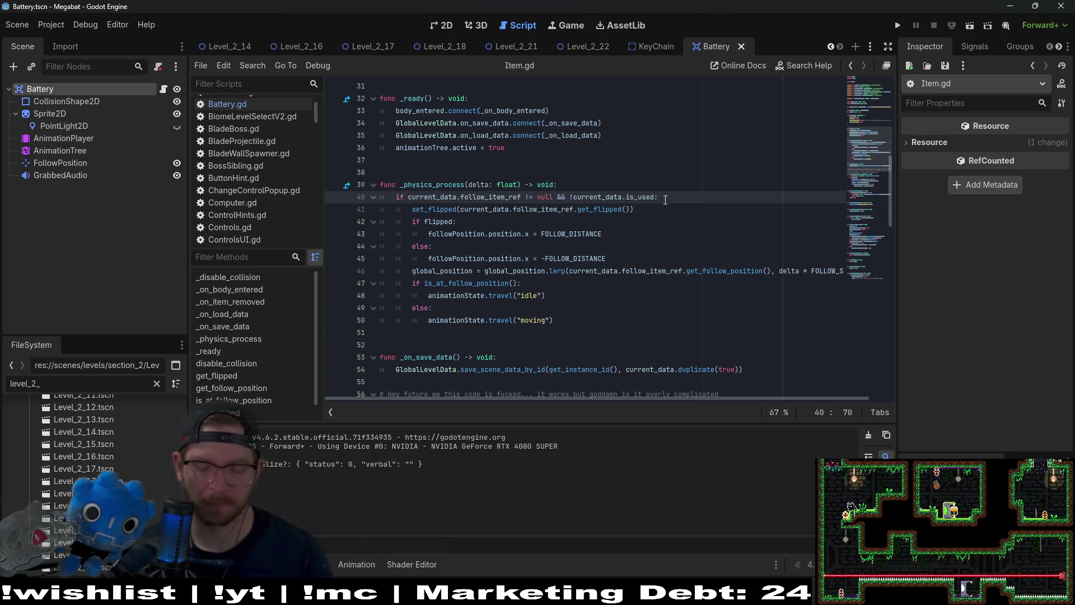
# Step: Add 'z_index = 5' inside the follow branch of _physics_process
pyautogui.press('Return')
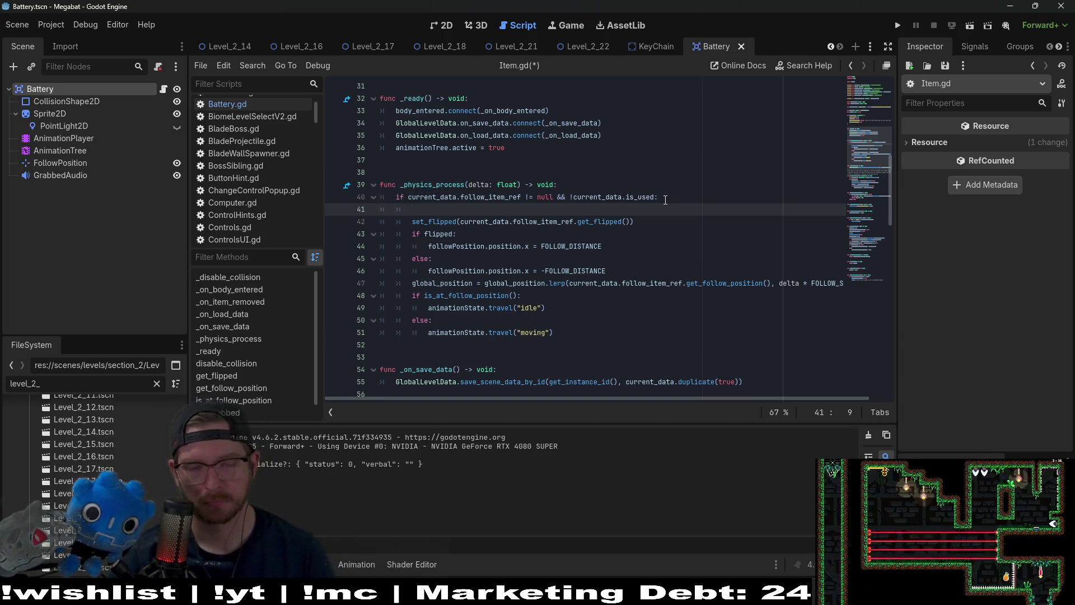
pyautogui.write('#order')
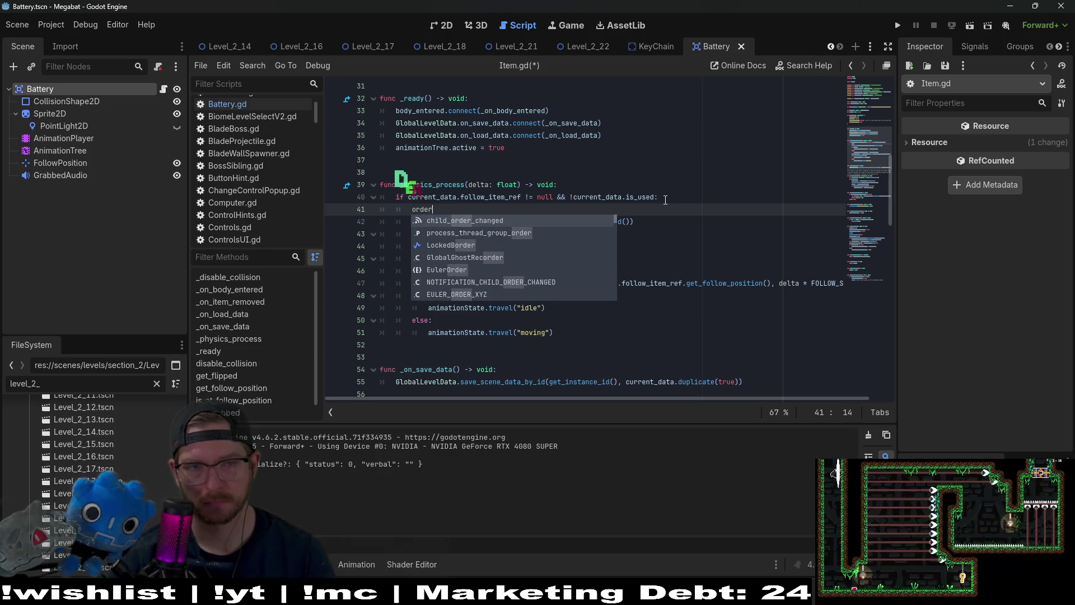
pyautogui.press('BackSpace')
pyautogui.press('BackSpace')
pyautogui.press('BackSpace')
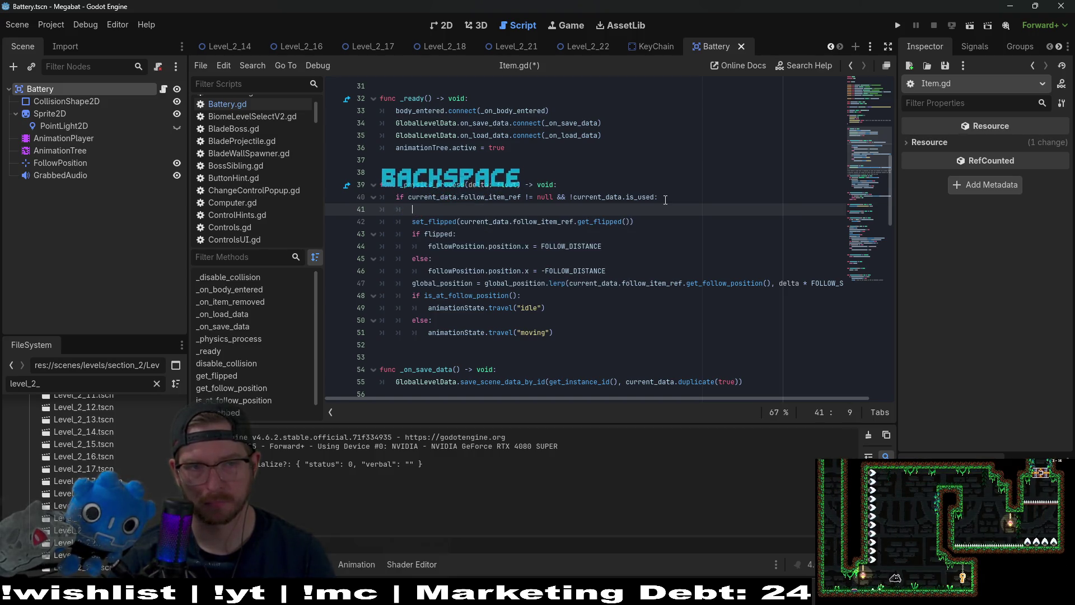
pyautogui.write('zind')
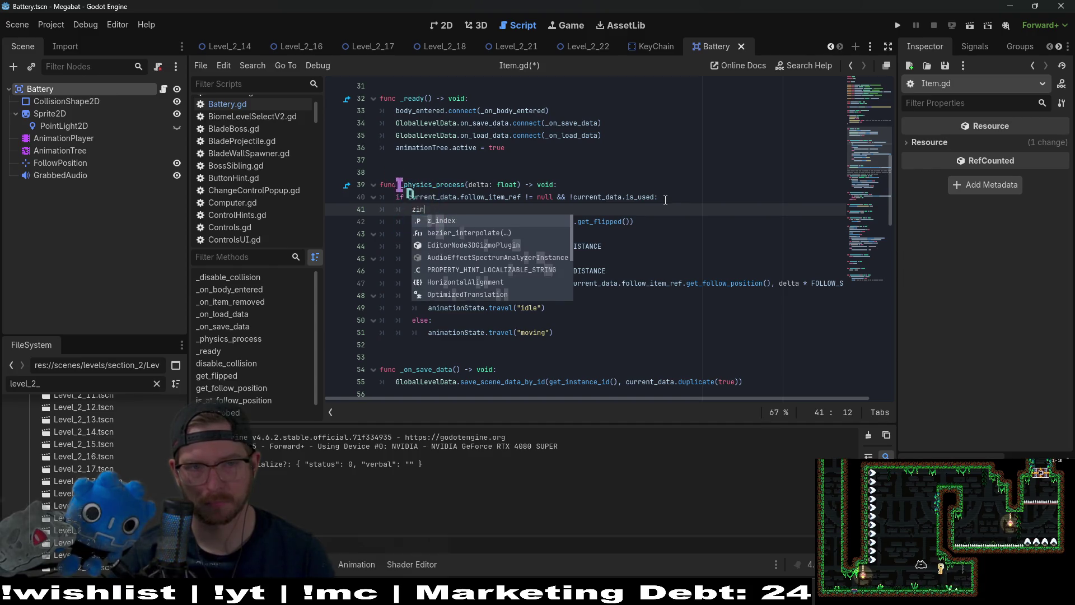
pyautogui.press('Return')
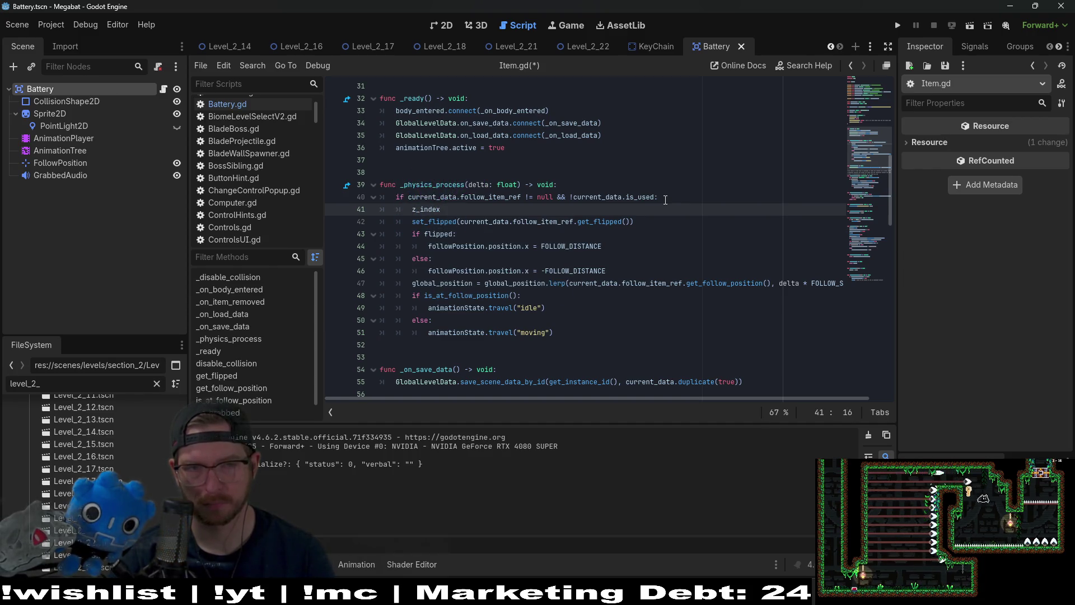
pyautogui.write(' = ')
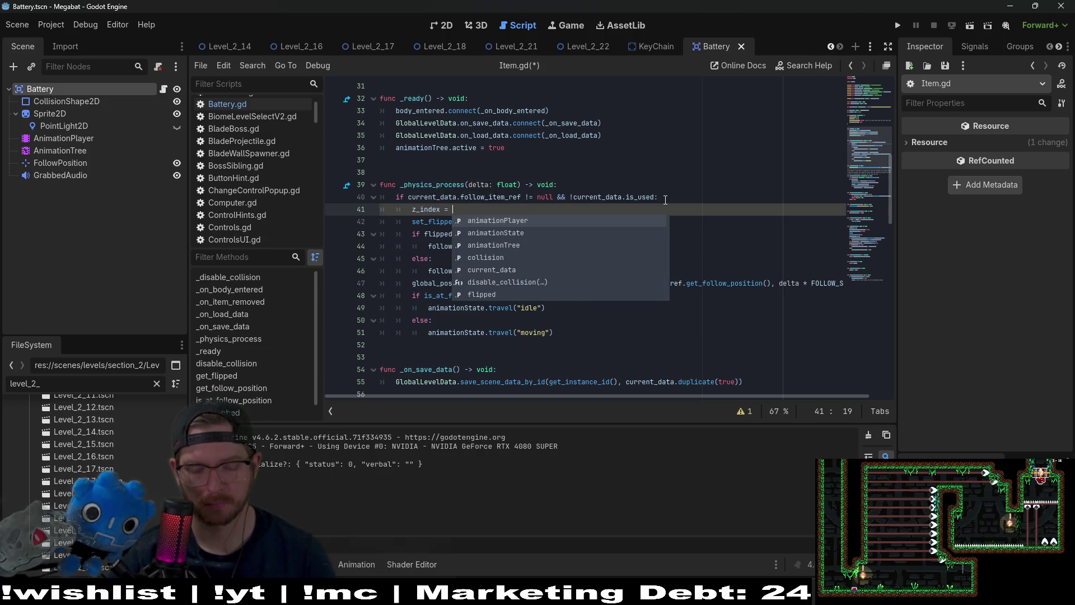
pyautogui.write('5')
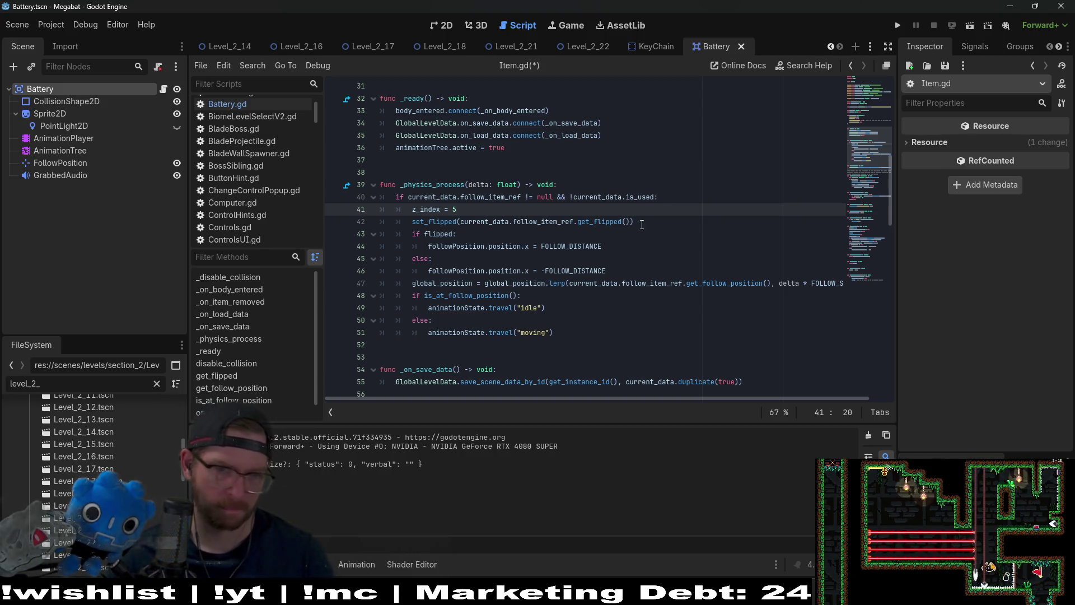
# Step: Add an else branch setting z_index = 0, save Item.gd, and return to Level_2_22's 2D view
pyautogui.click(601, 336)
pyautogui.press('Return')
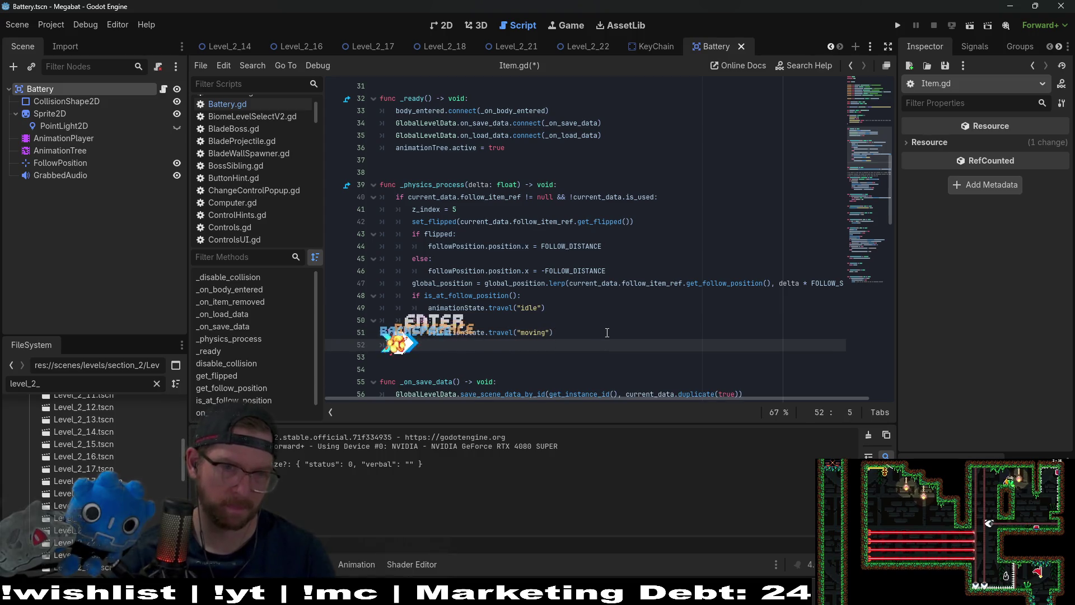
pyautogui.press('BackSpace')
pyautogui.press('BackSpace')
pyautogui.write('else:')
pyautogui.press('Return')
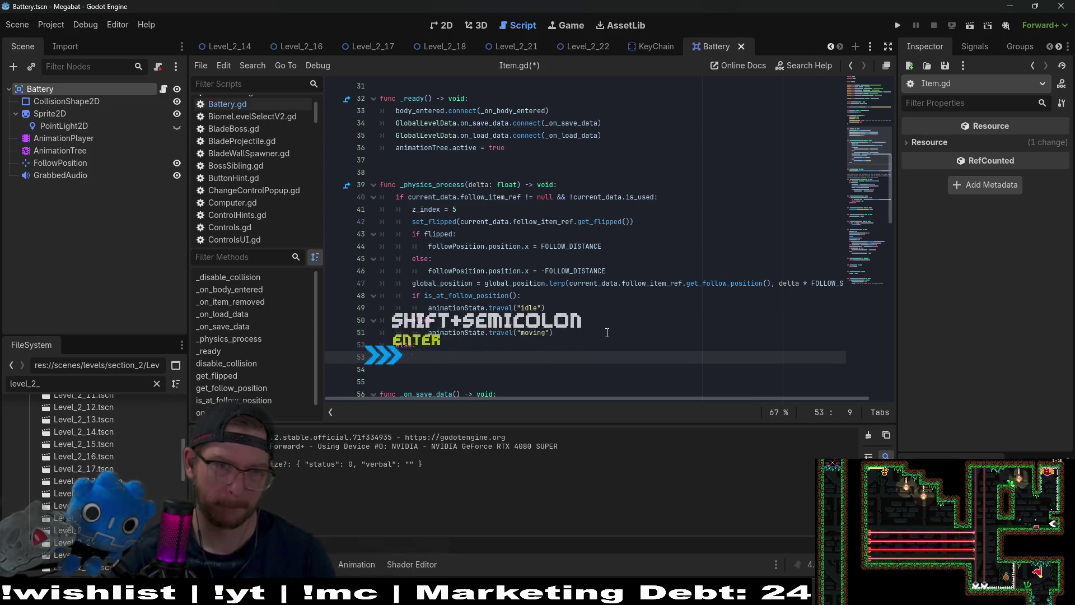
pyautogui.write('_ind')
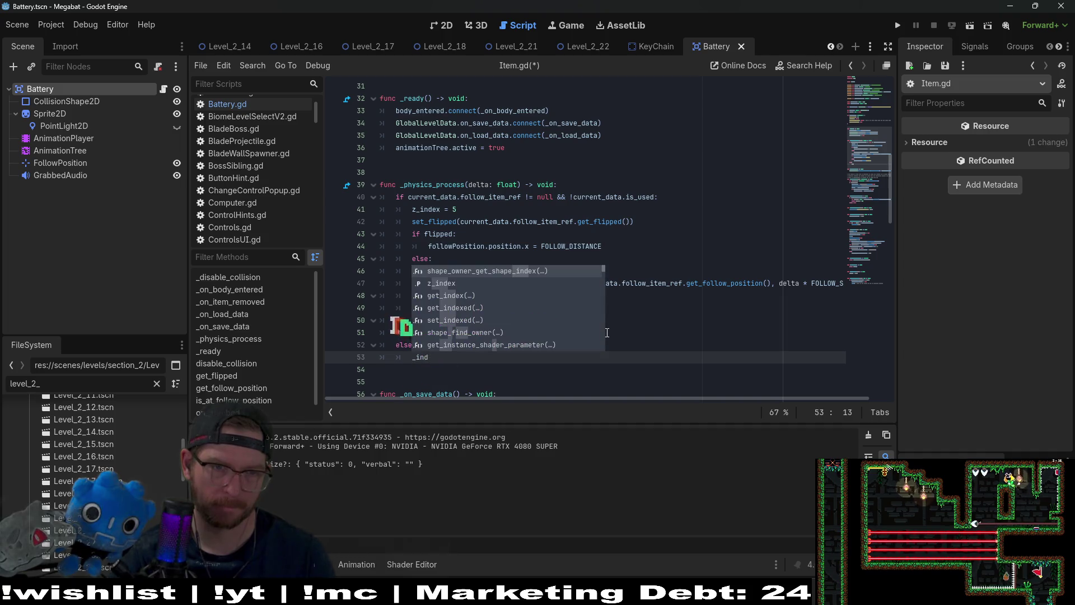
pyautogui.press('Down')
pyautogui.press('Return')
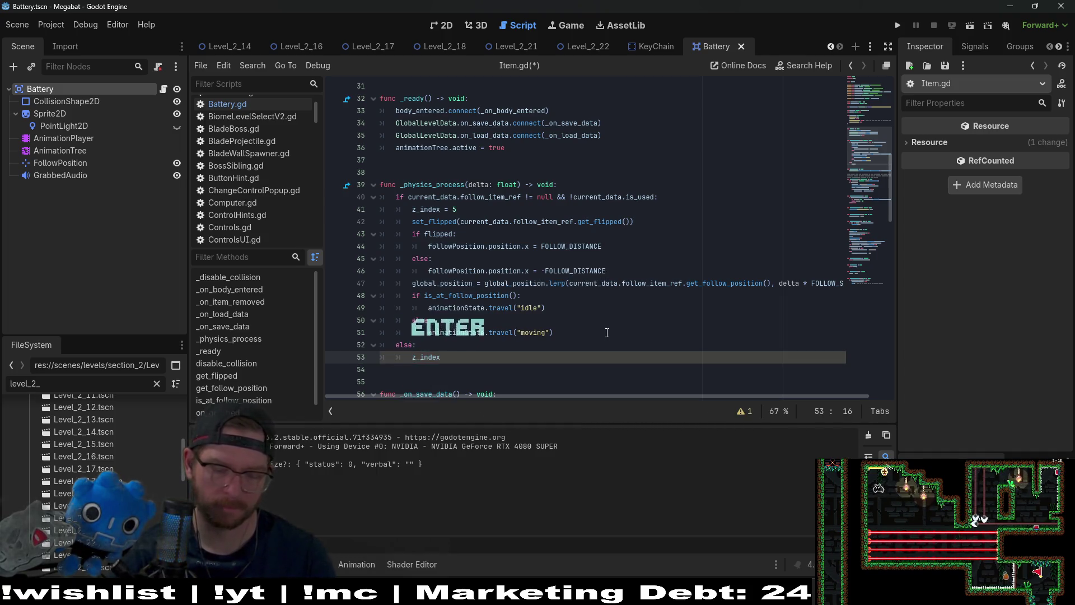
pyautogui.write(' = 0')
pyautogui.hotkey('ctrl', 's')
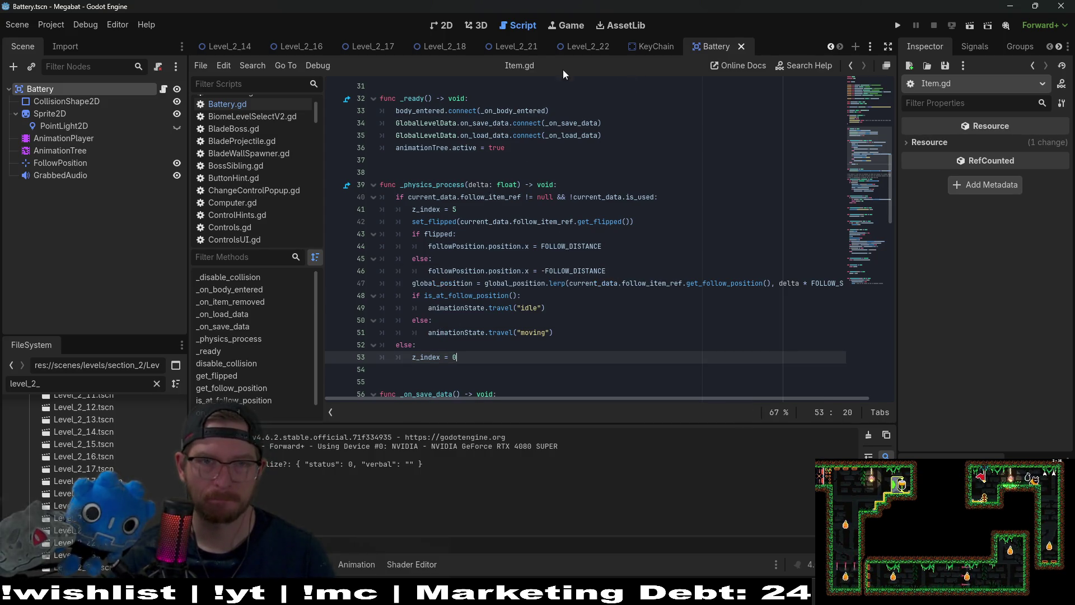
pyautogui.click(588, 47)
pyautogui.click(443, 24)
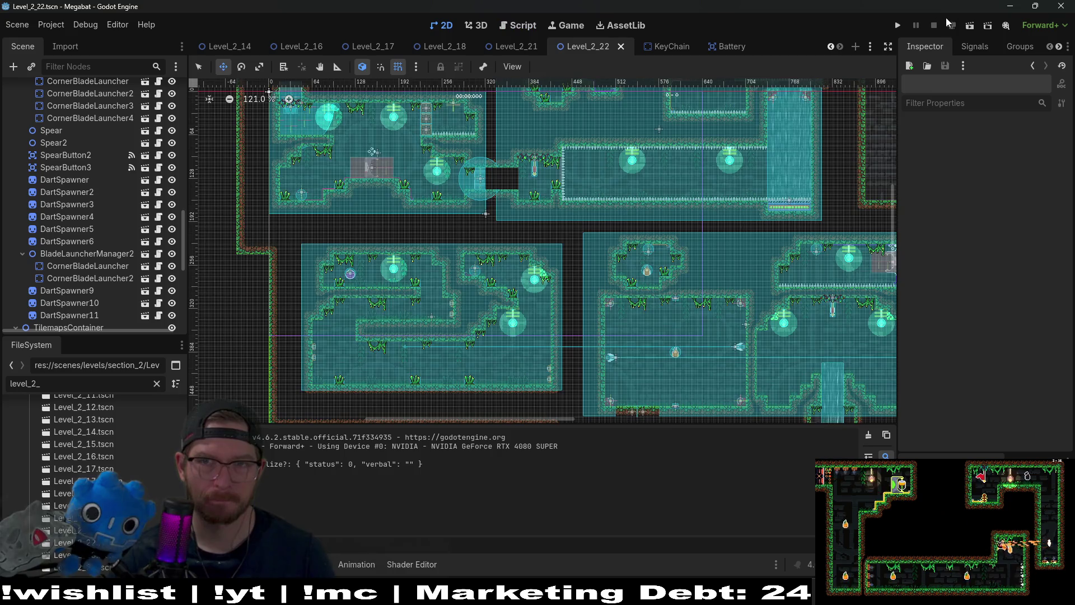
# Step: Run the level, pull the battery out of the generator, and pick it up
pyautogui.click(971, 27)
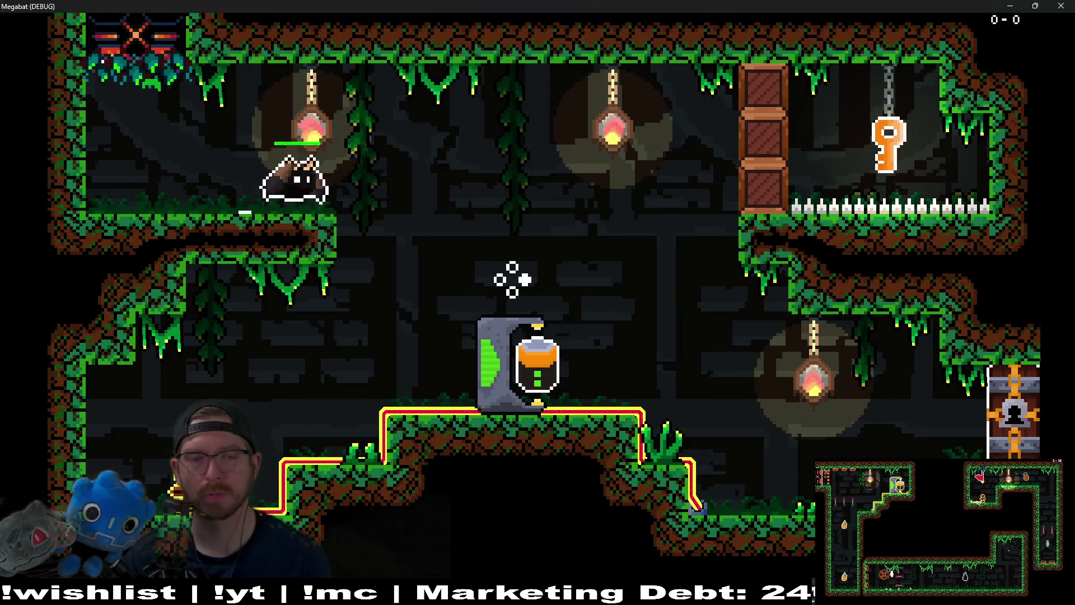
pyautogui.press('Right')
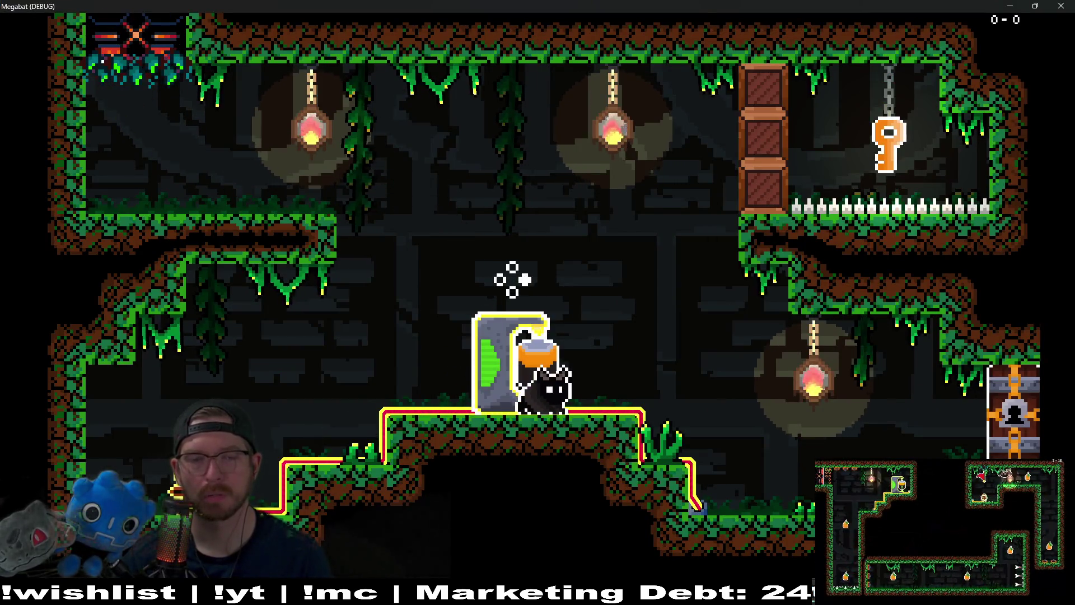
pyautogui.press('Left')
pyautogui.press('Right')
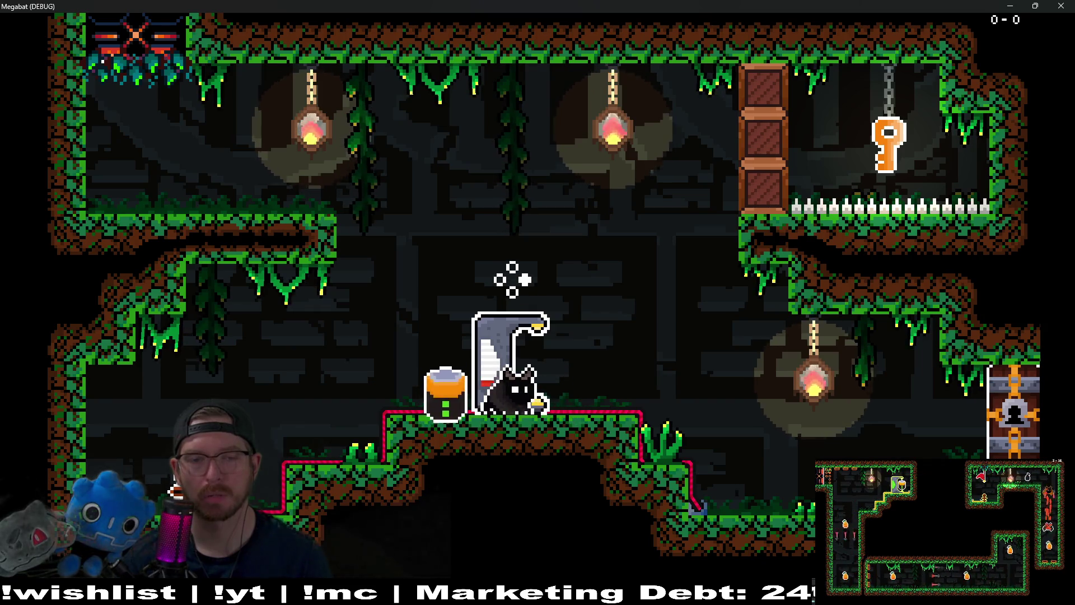
pyautogui.press('Left')
pyautogui.press('Right')
pyautogui.press('Up')
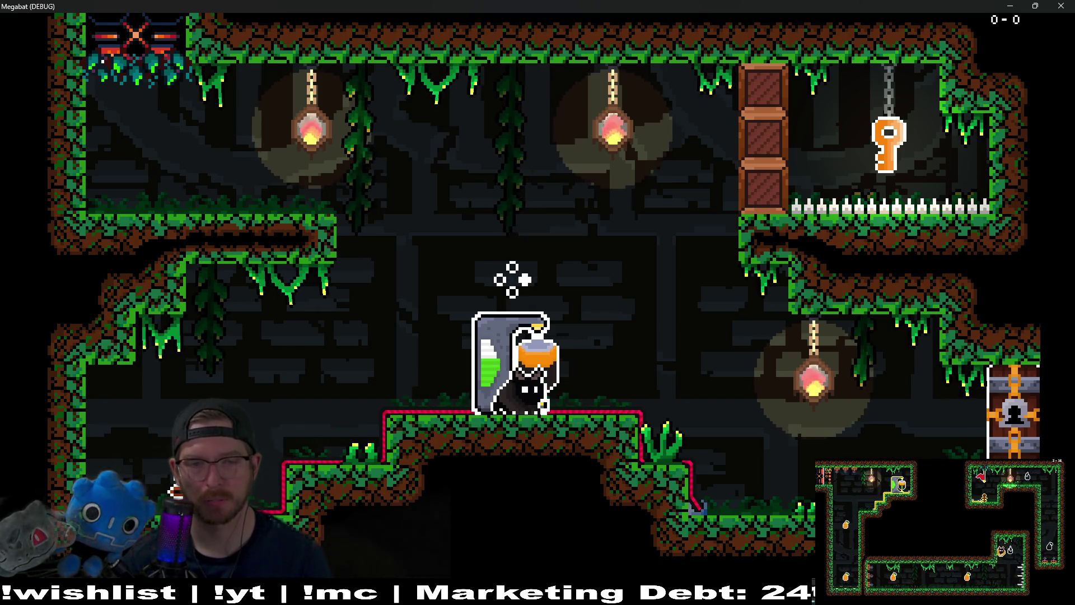
# Step: Set the battery down, walk left and back, then carry it into the generator again
pyautogui.press('Left')
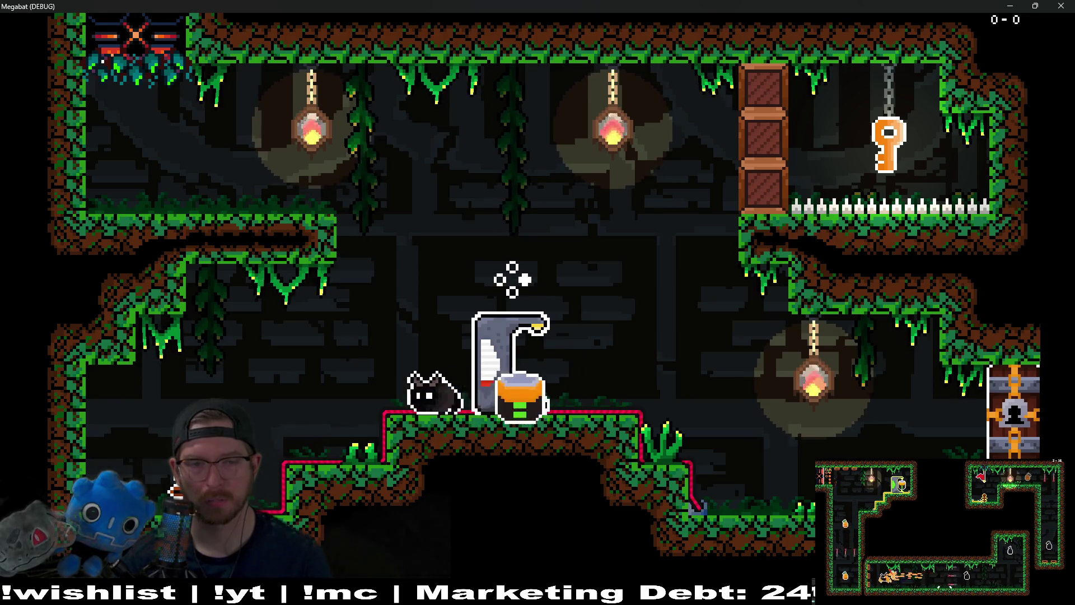
pyautogui.press('Left')
pyautogui.press('Right')
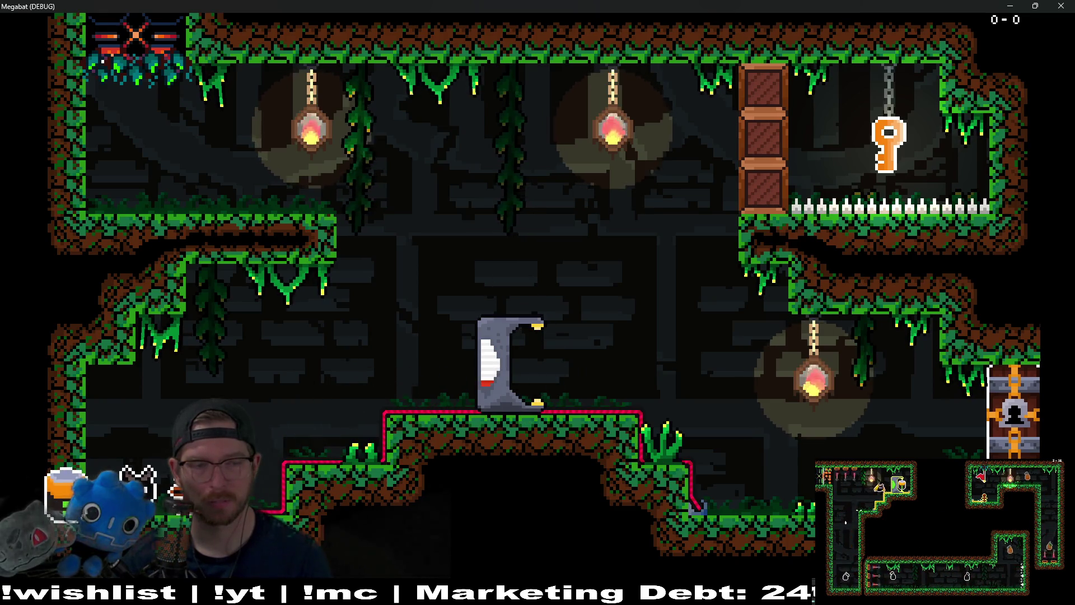
pyautogui.press('Right')
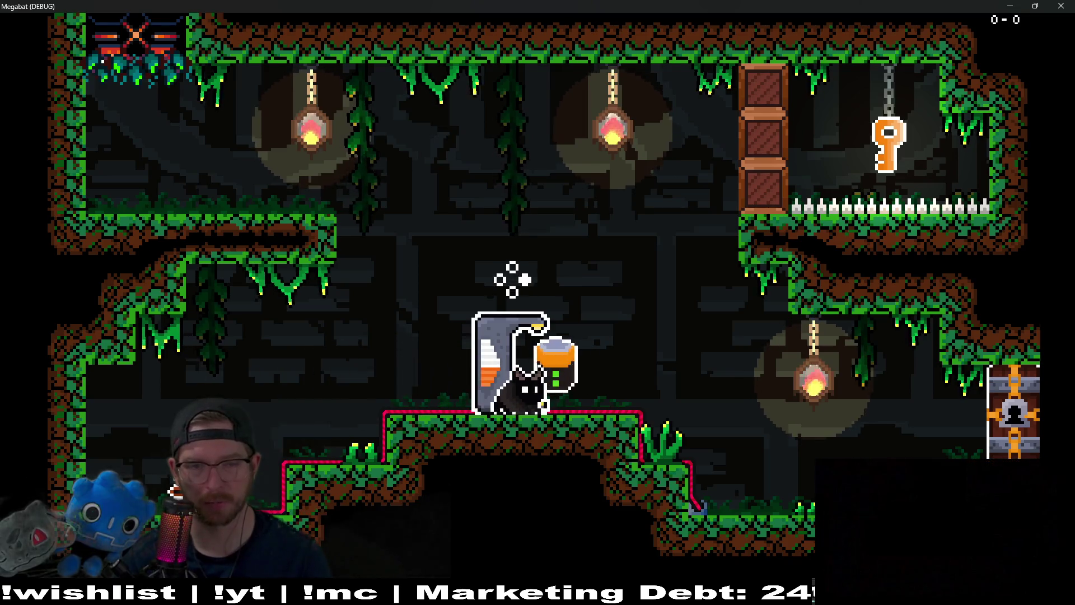
pyautogui.press('Left')
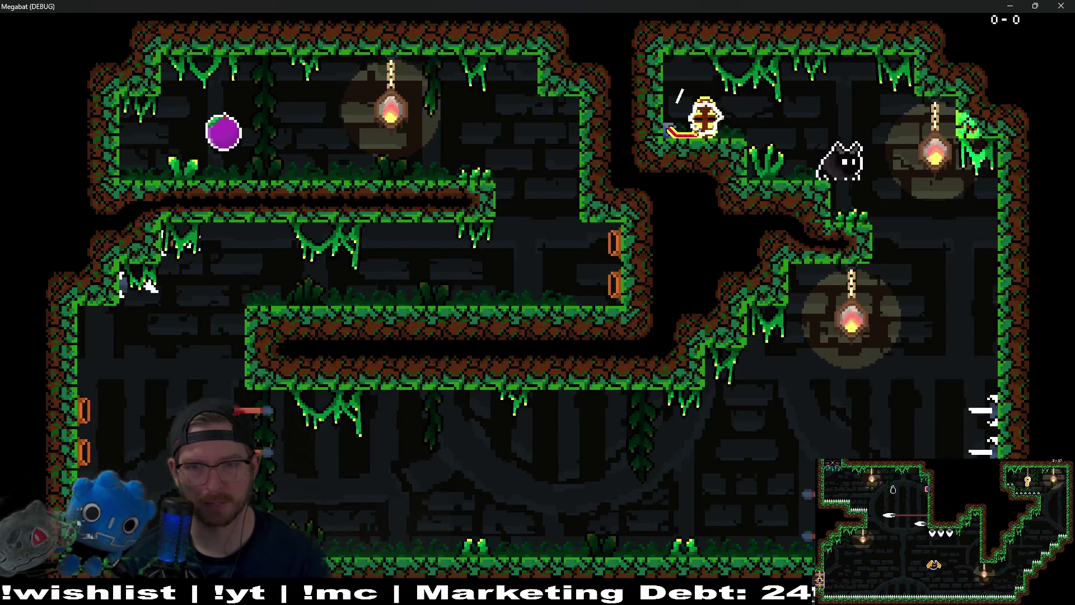
# Step: Fly the bat down to the floor, up across the upper corridor, and collect the purple fruit
pyautogui.press('Right')
pyautogui.press('Left')
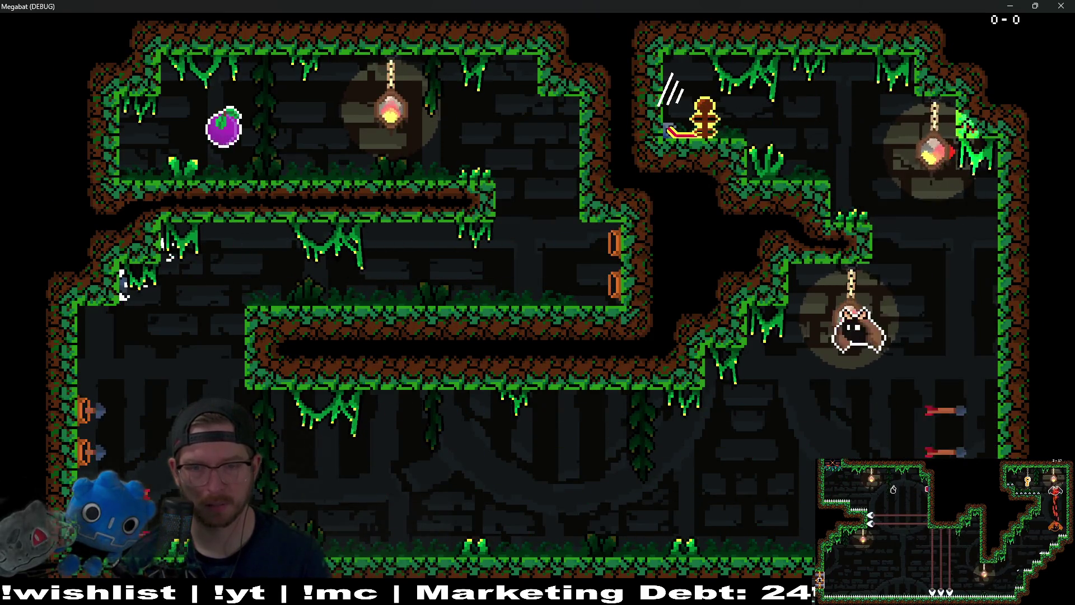
pyautogui.press('Left')
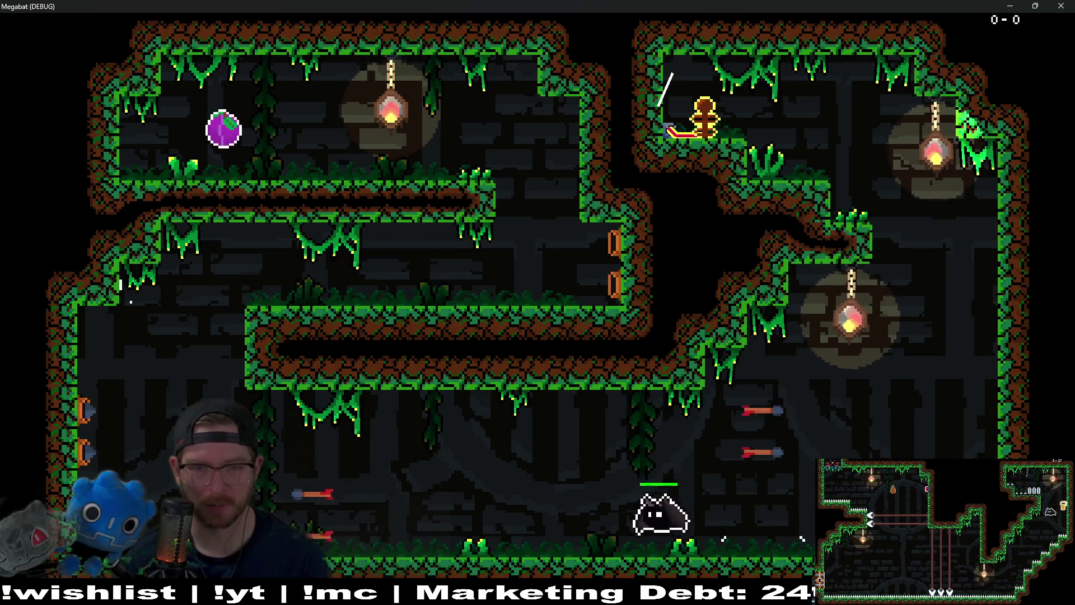
pyautogui.press('Left')
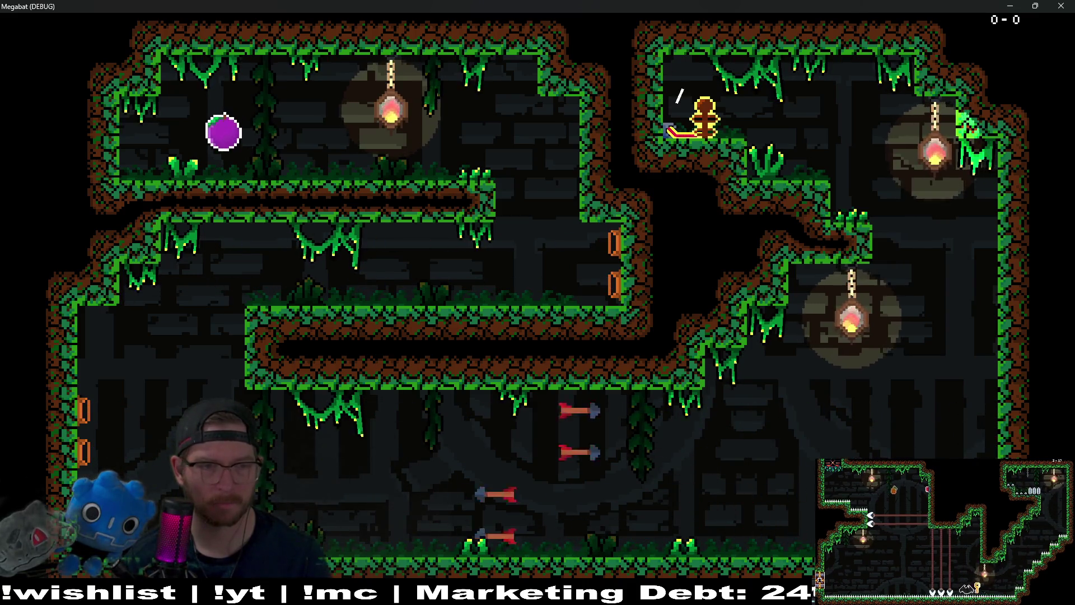
pyautogui.press('Right')
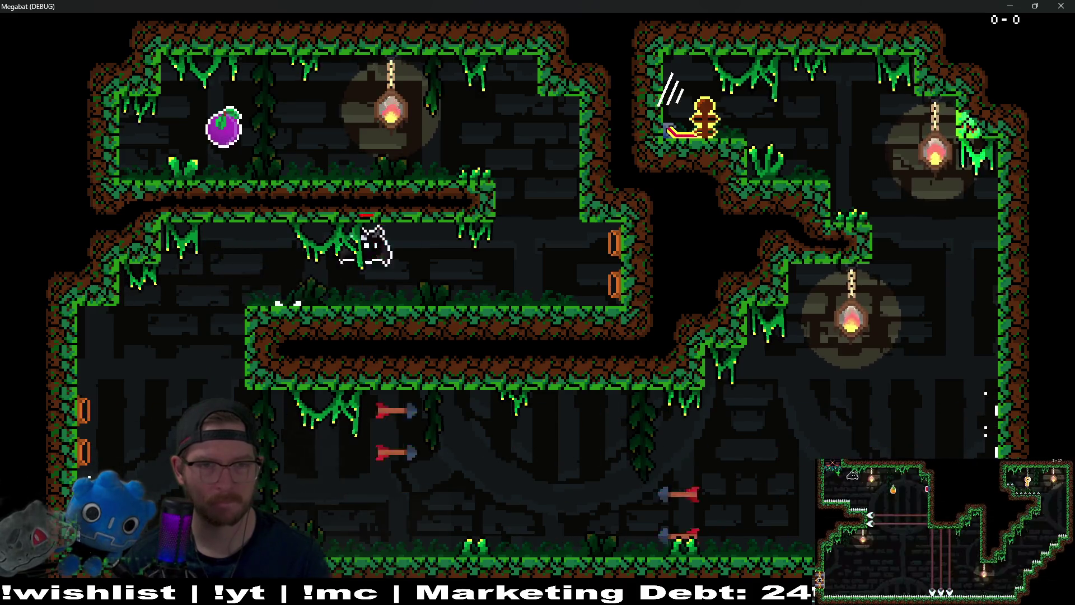
pyautogui.press('Left')
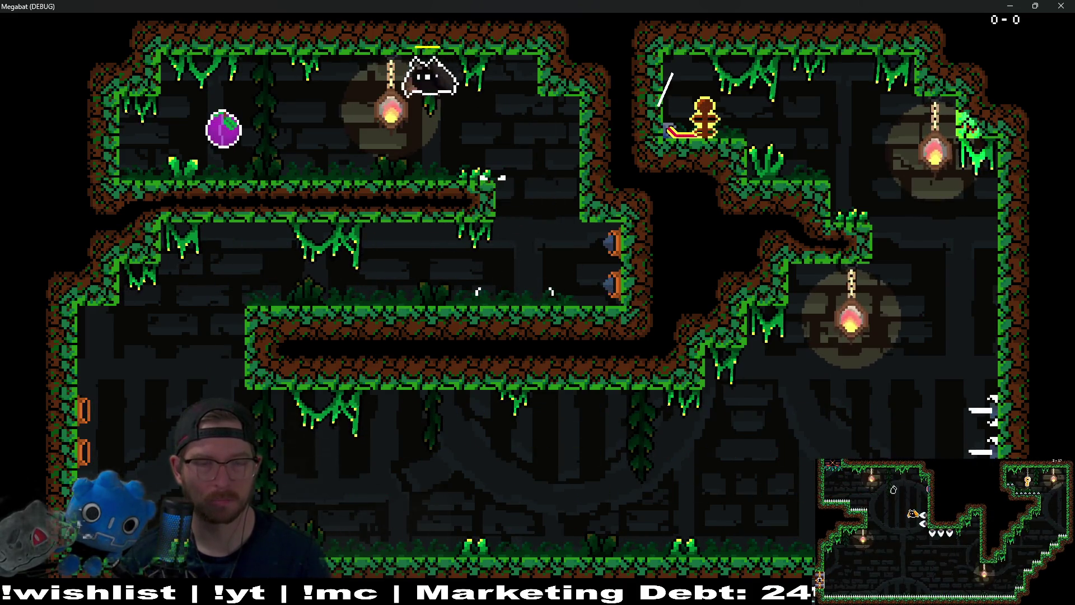
pyautogui.press('Right')
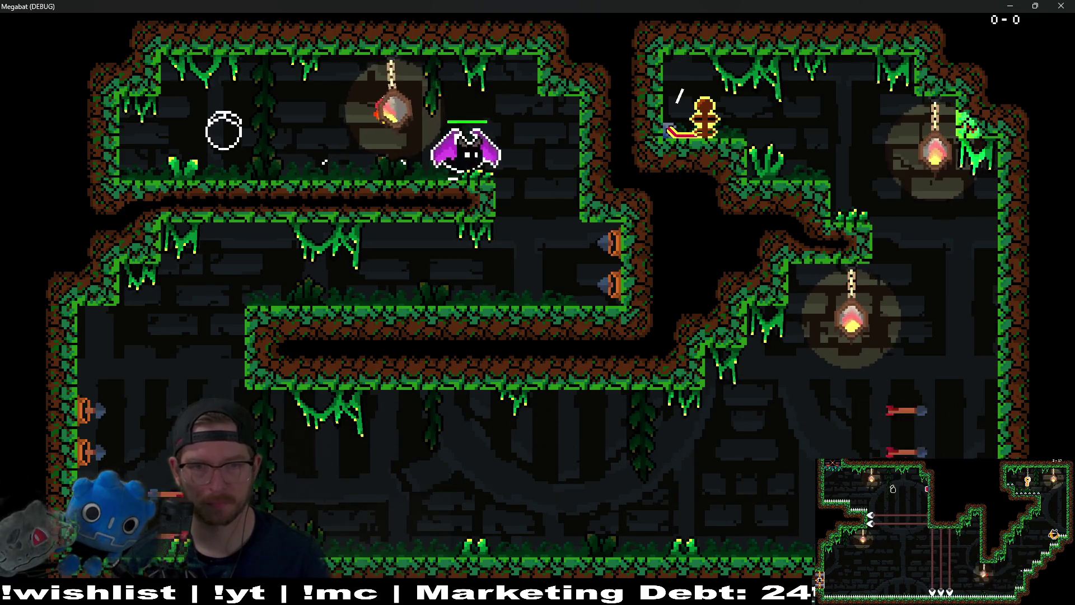
# Step: Drop through the middle and lower corridors dodging darts, then reach the top-right enemy room
pyautogui.press('Left')
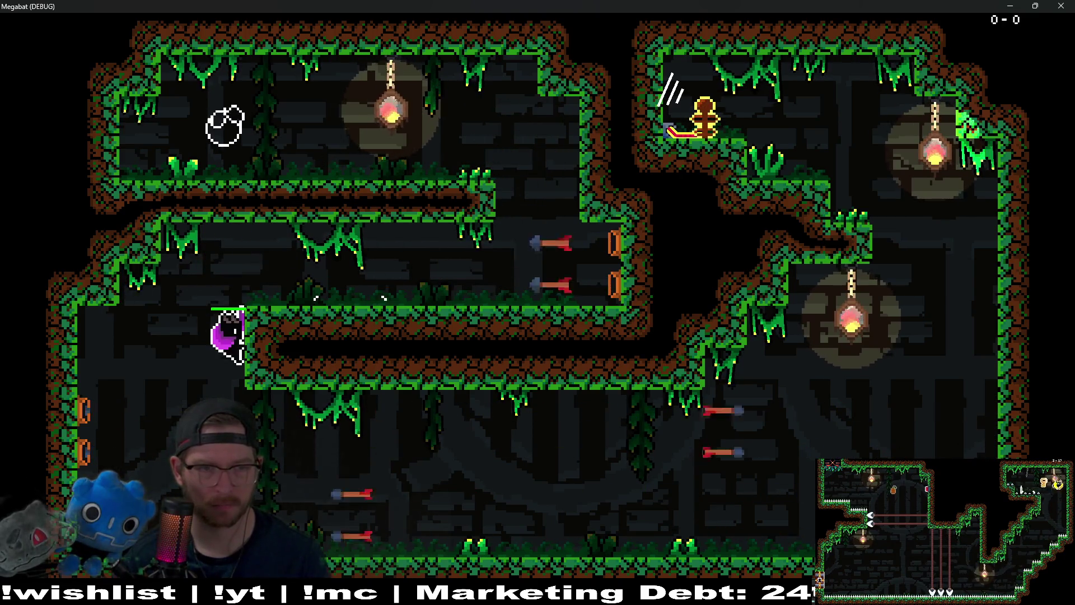
pyautogui.press('Right')
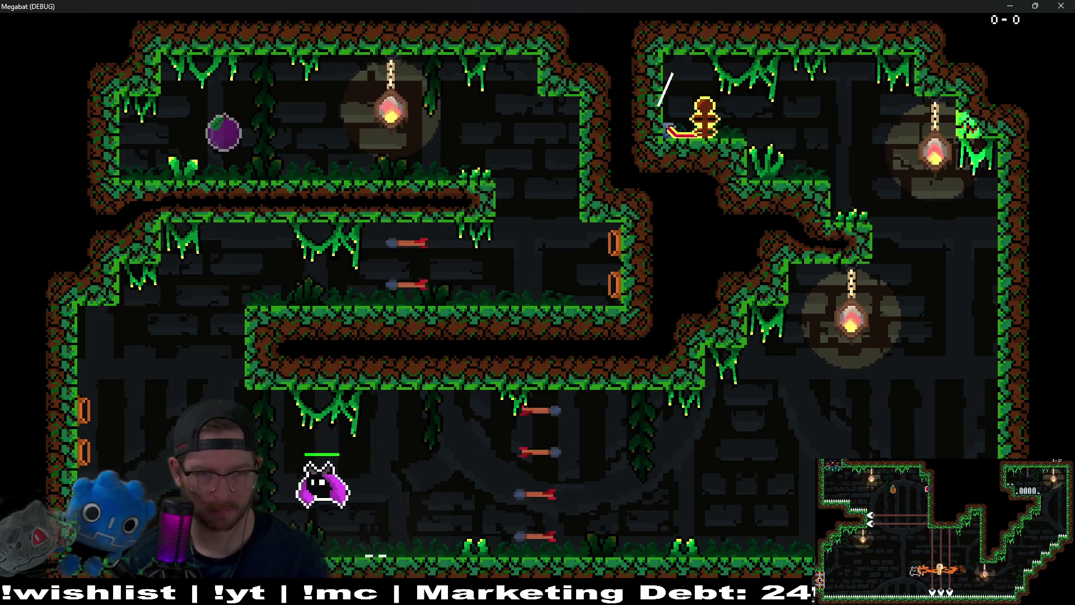
pyautogui.press('Left')
pyautogui.press('Right')
pyautogui.press('Left')
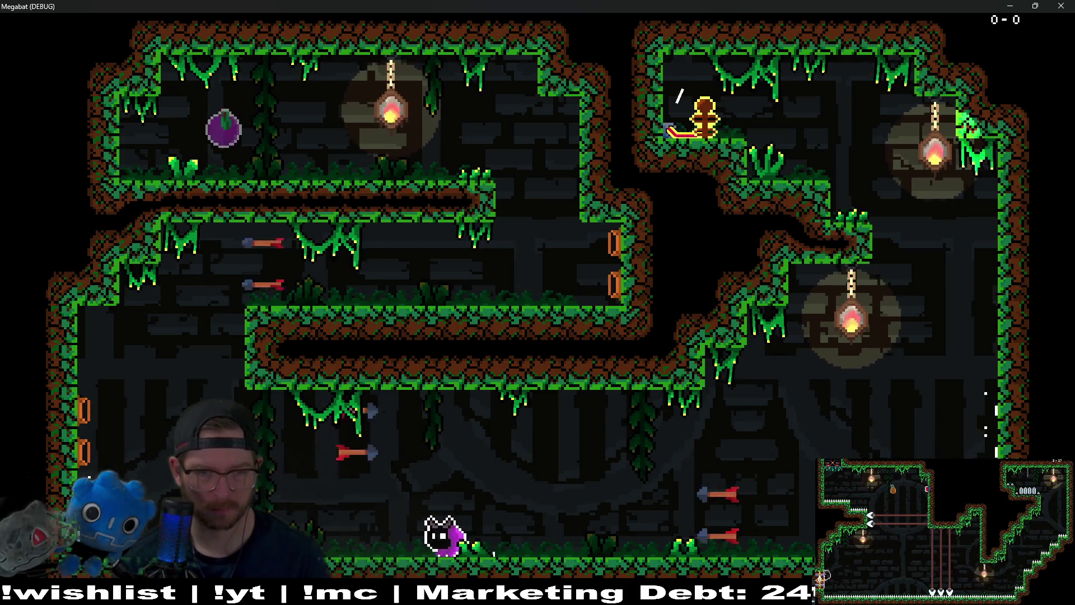
pyautogui.press('Right')
pyautogui.press('Left')
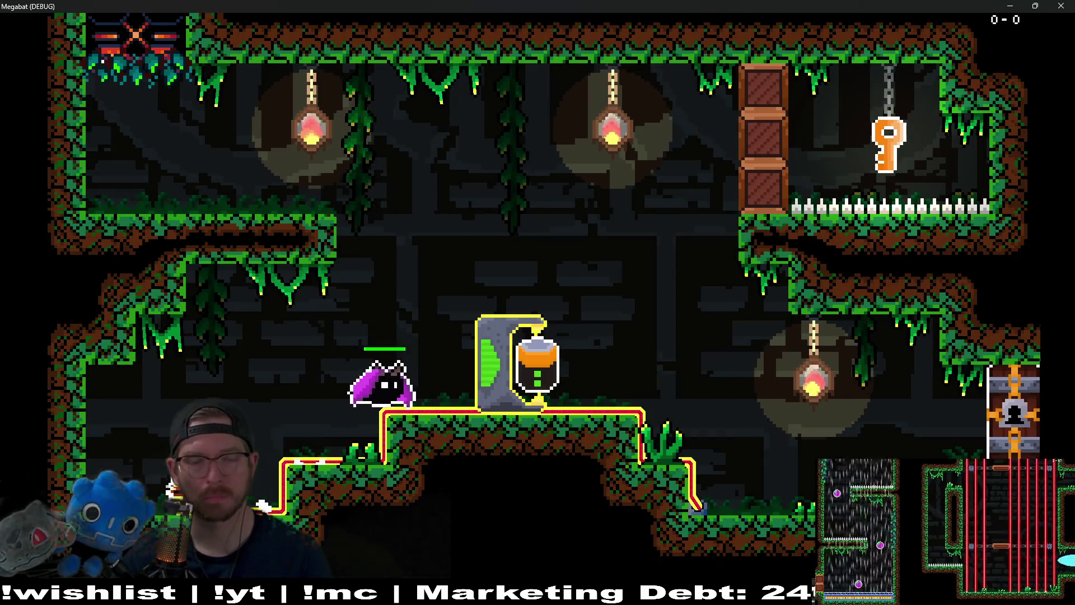
# Step: Smash the crates, grab the key and carry it down to the lower floor
pyautogui.press('Up')
pyautogui.press('Right')
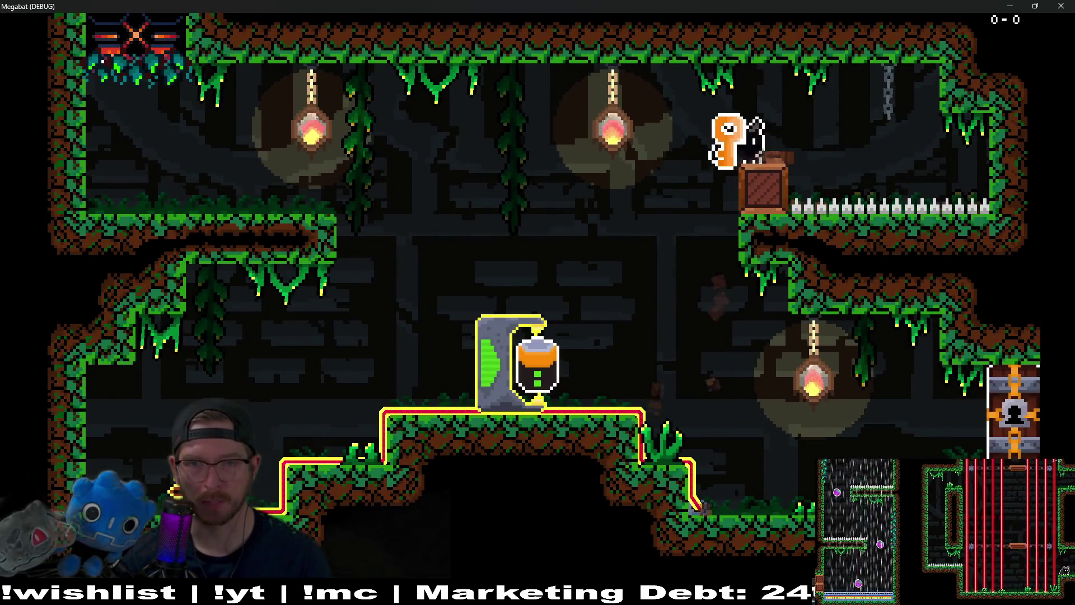
pyautogui.press('Left')
pyautogui.press('Down')
pyautogui.press('Right')
pyautogui.press('Left')
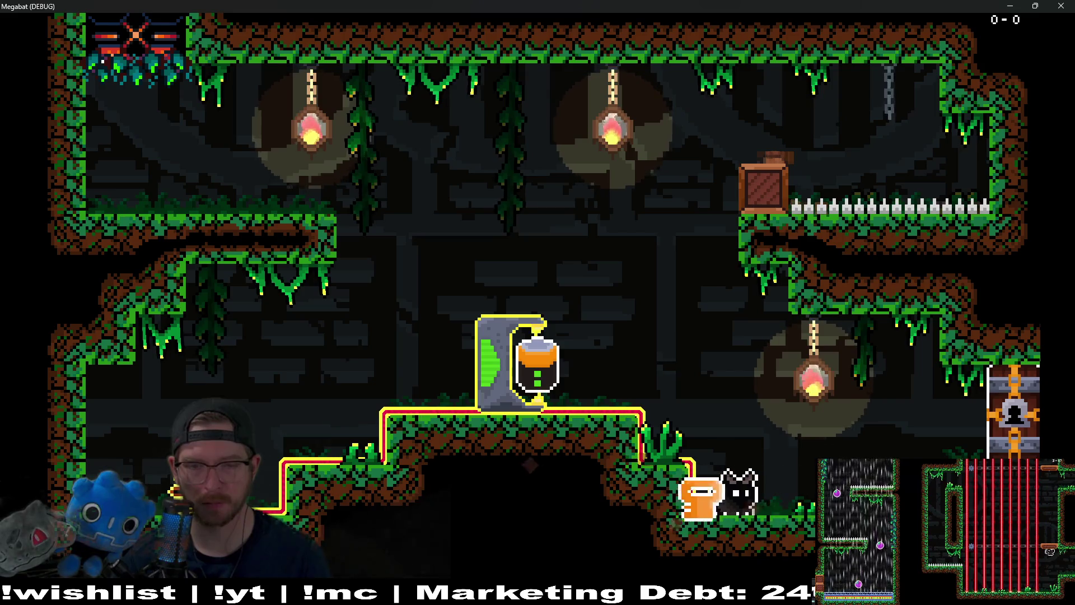
pyautogui.press('Right')
# Step: Unlock the locked door with the key, then close the game window
pyautogui.press('Up')
pyautogui.press('Right')
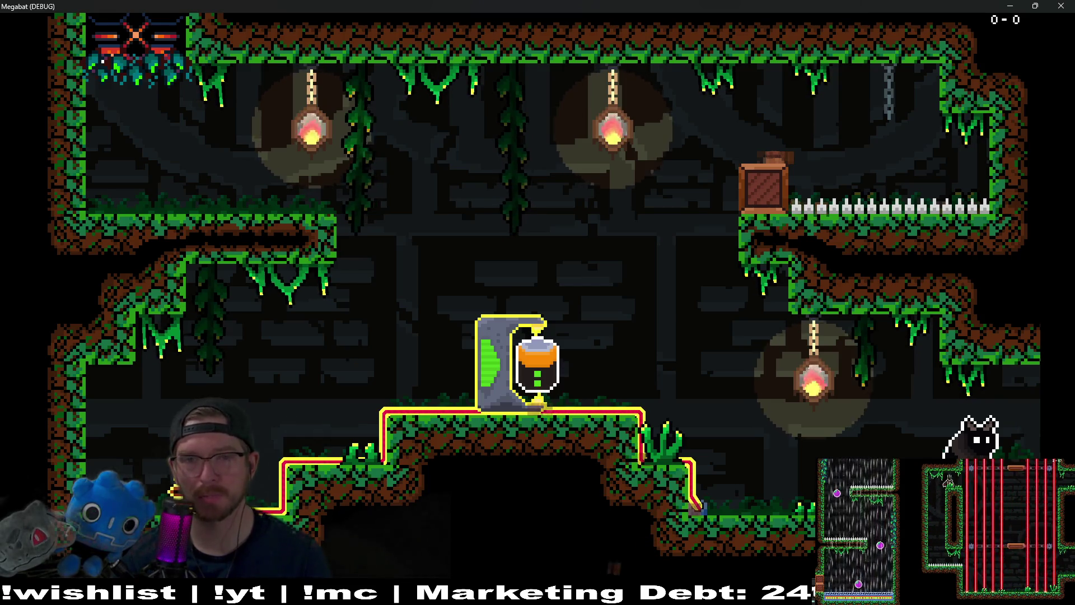
pyautogui.press('Left')
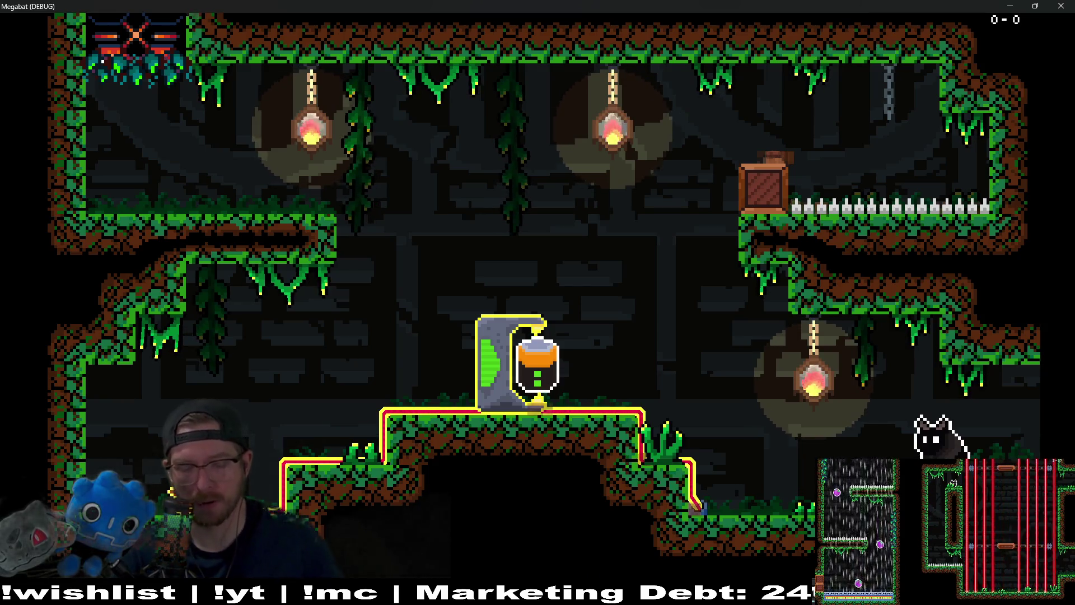
pyautogui.click(1061, 5)
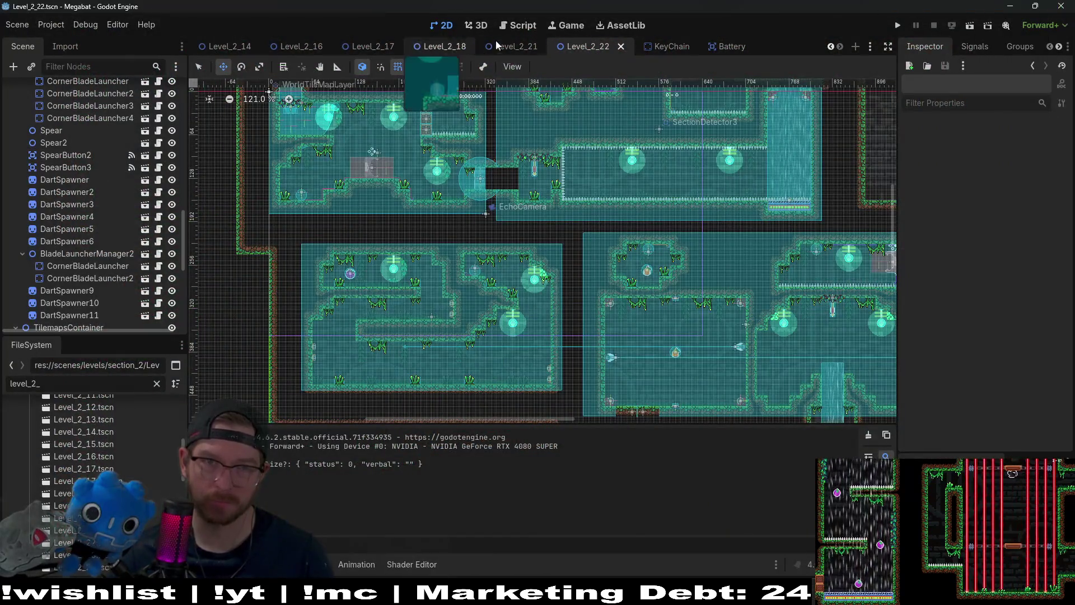
# Step: Remove the z_index = 5 line and the else branch resetting z_index from Item.gd, and save
pyautogui.click(728, 47)
pyautogui.click(163, 89)
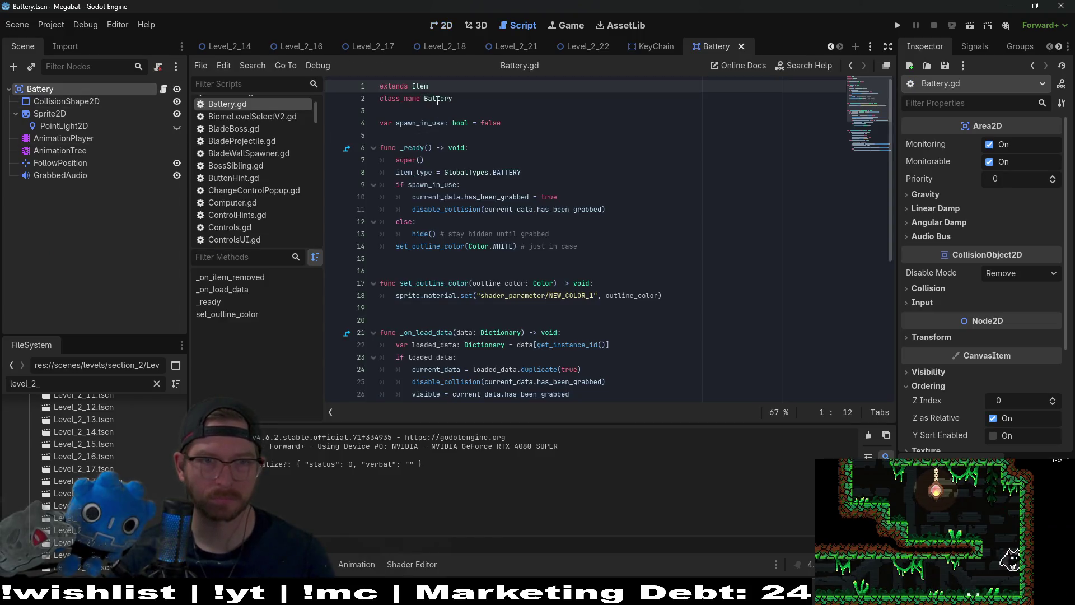
pyautogui.keyDown('ctrl'); pyautogui.click(420, 90); pyautogui.keyUp('ctrl')
pyautogui.moveTo(580, 359); pyautogui.dragTo(580, 337)
pyautogui.press('BackSpace')
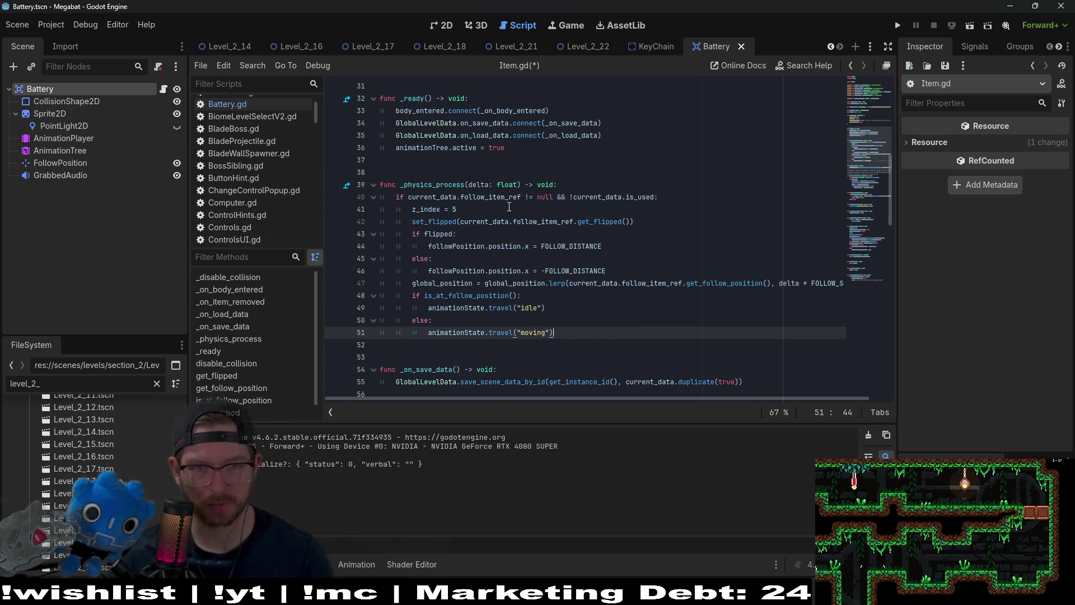
pyautogui.click(676, 208)
pyautogui.tripleClick(676, 205)
pyautogui.press('BackSpace')
pyautogui.press('BackSpace')
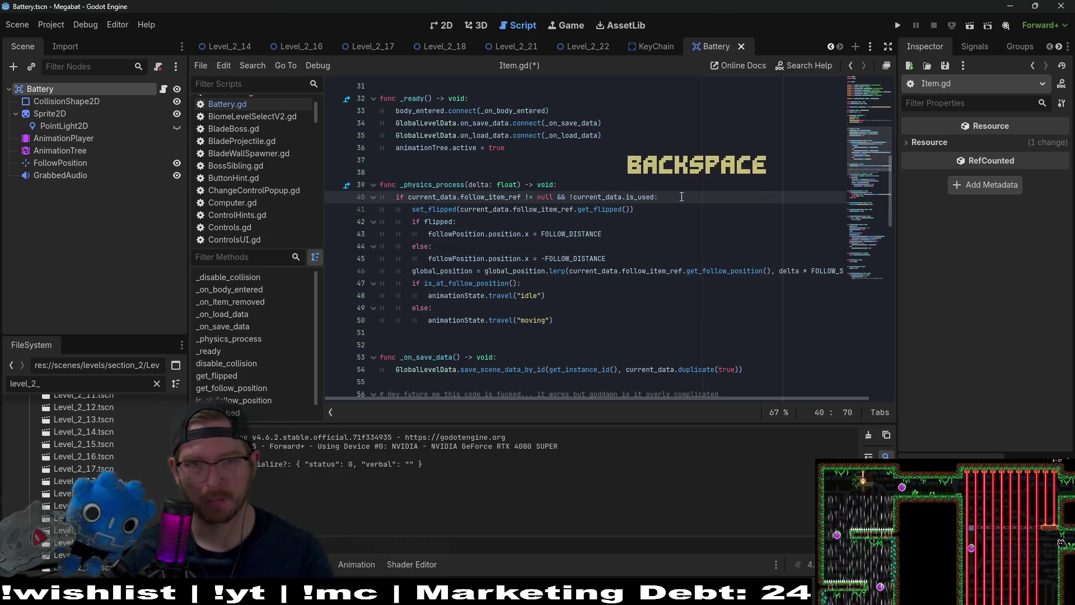
pyautogui.moveTo(681, 194); pyautogui.dragTo(676, 189)
pyautogui.hotkey('ctrl', 'c')
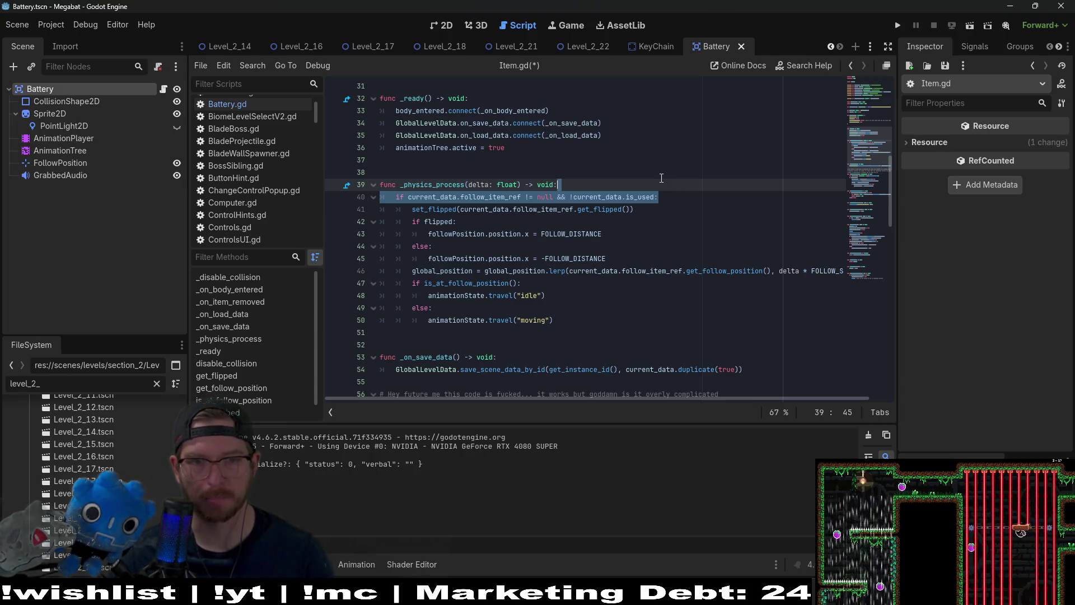
pyautogui.hotkey('ctrl', 's')
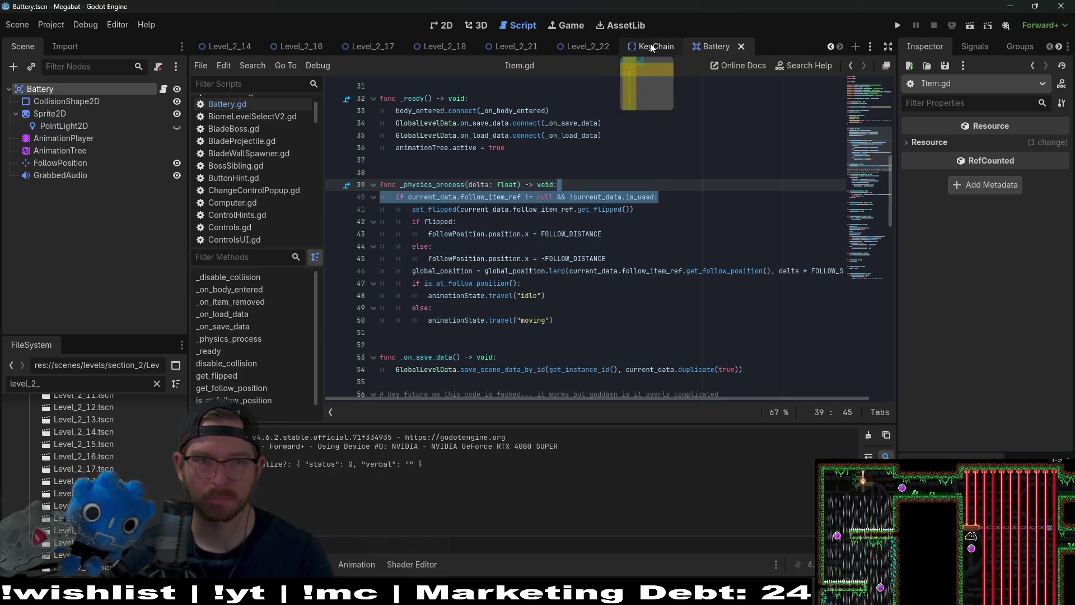
# Step: Glance at the KeyChain scene, then bring up Battery.gd through the Battery scene tab
pyautogui.click(651, 46)
pyautogui.scroll(-2, 560, 224)
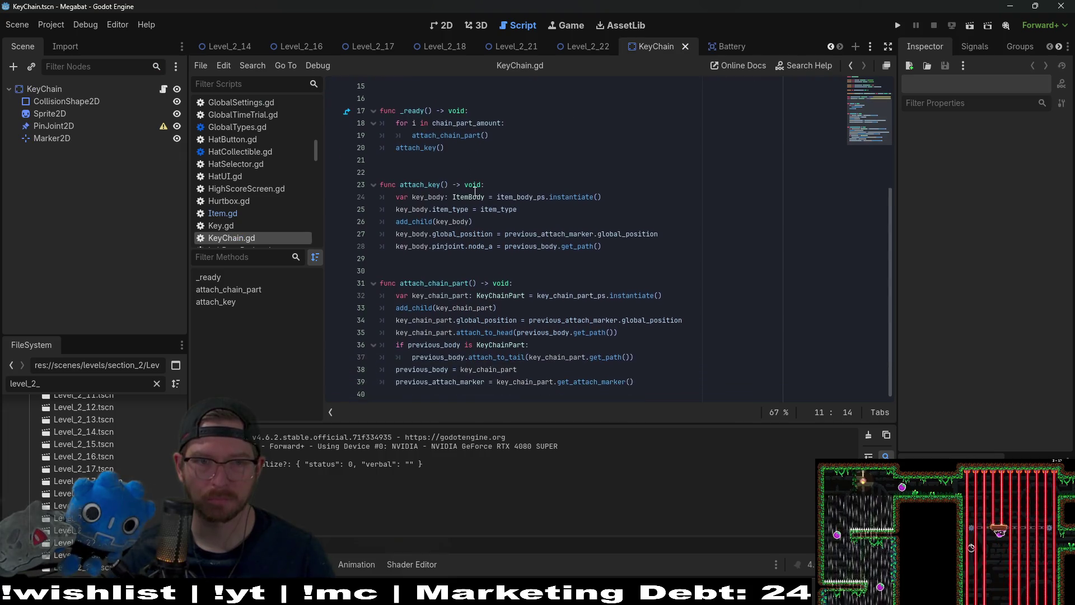
pyautogui.scroll(3, 560, 224)
pyautogui.click(723, 47)
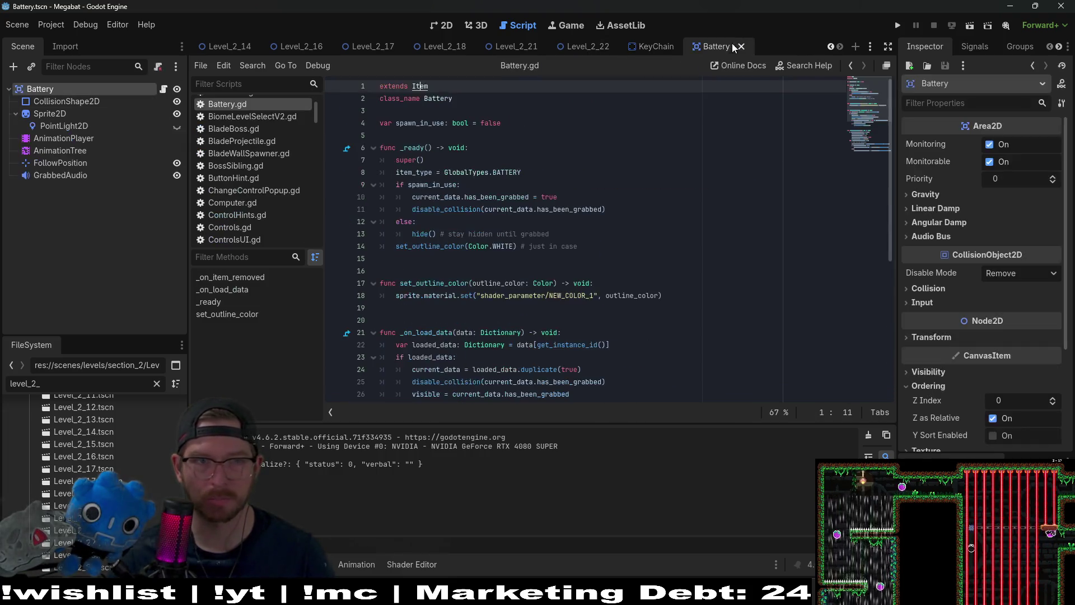
pyautogui.scroll(-2, 444, 169)
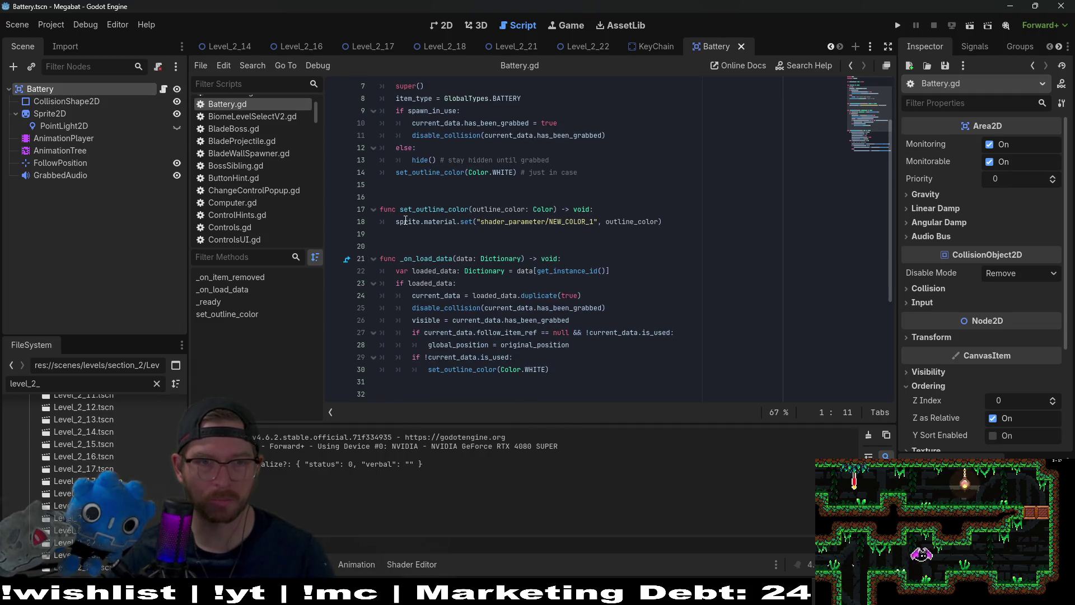
pyautogui.scroll(2, 444, 169)
# Step: Add a _process function with the pasted carried-and-unused condition setting z_index = 5
pyautogui.click(413, 263)
pyautogui.press('Return')
pyautogui.press('Return')
pyautogui.press('Return')
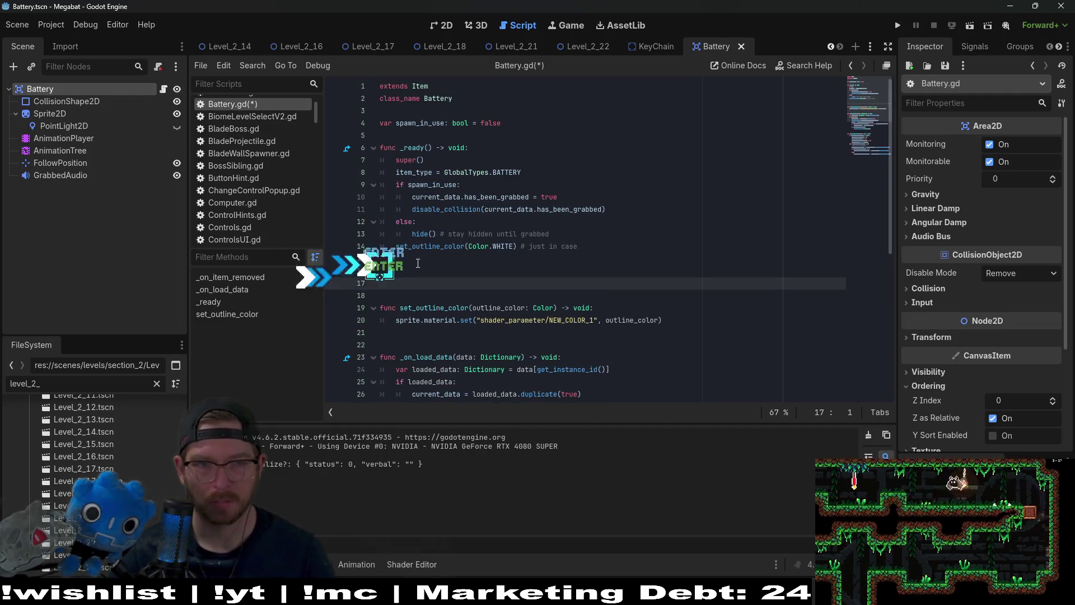
pyautogui.write('func _')
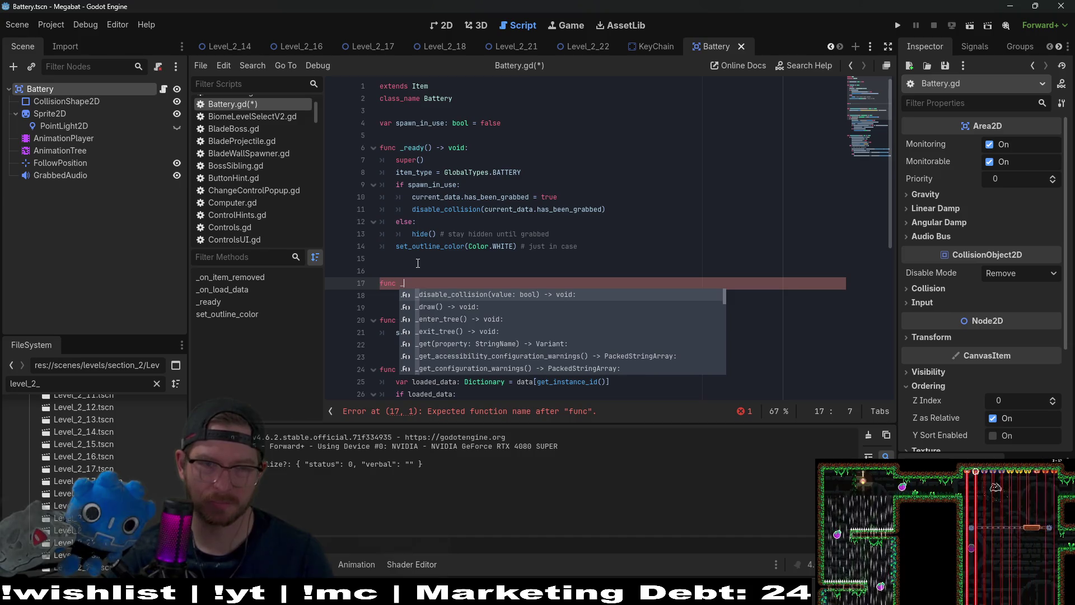
pyautogui.write('proc')
pyautogui.press('Return')
pyautogui.press('Return')
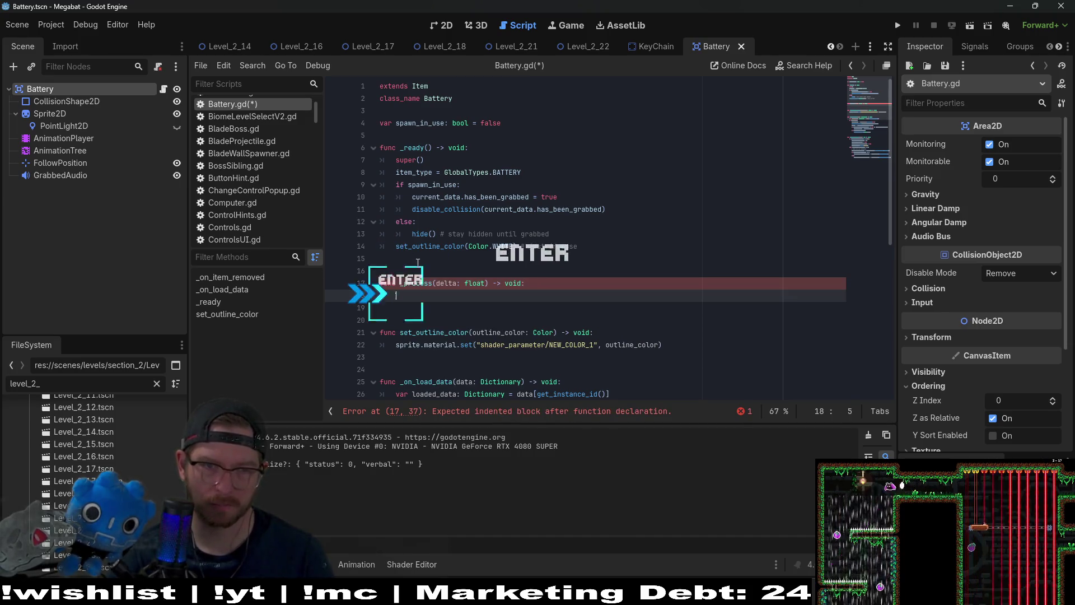
pyautogui.write('i')
pyautogui.press('BackSpace')
pyautogui.press('BackSpace')
pyautogui.press('BackSpace')
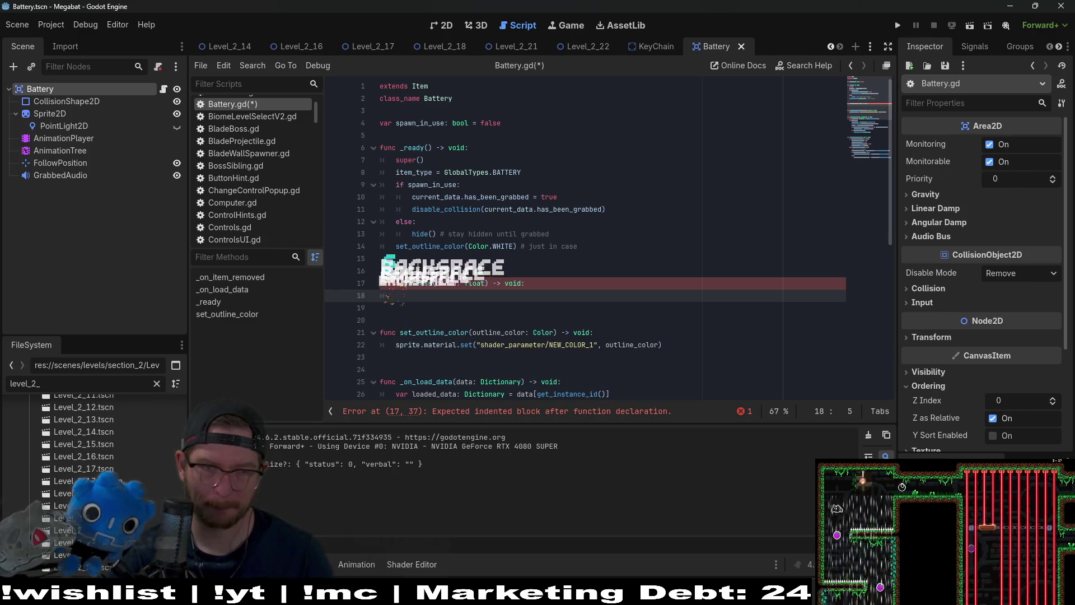
pyautogui.hotkey('ctrl', 'v')
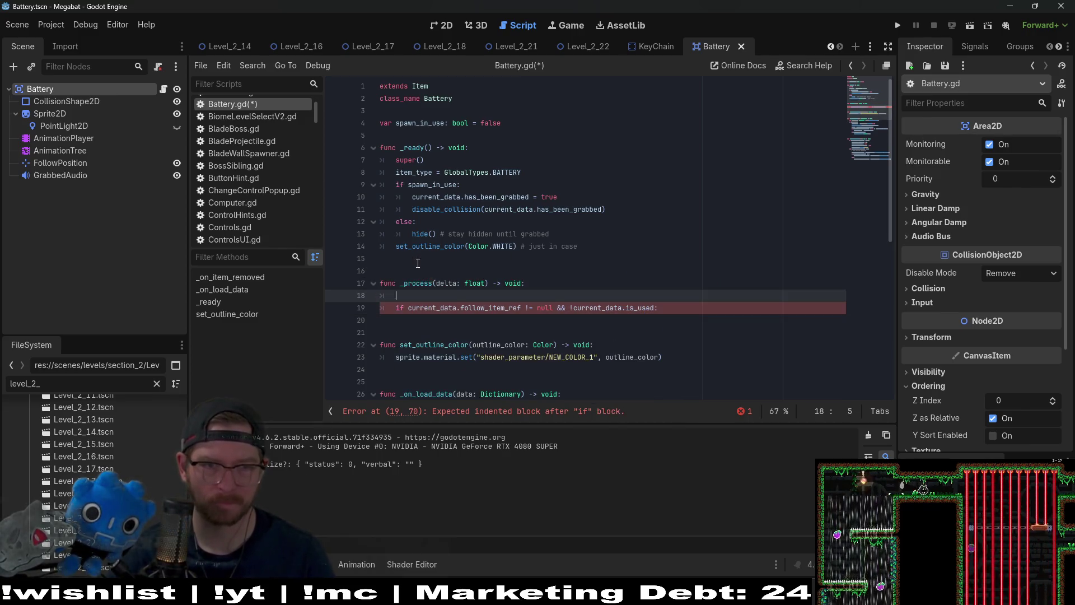
pyautogui.press('BackSpace')
pyautogui.press('BackSpace')
pyautogui.press('Down')
pyautogui.press('Down')
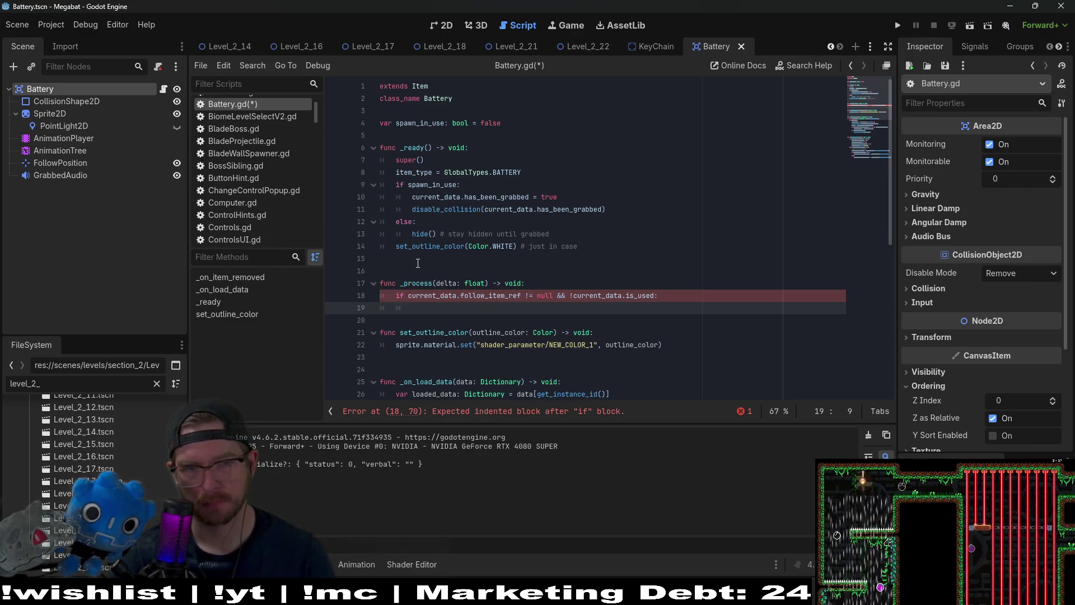
pyautogui.write('z_in')
pyautogui.press('Return')
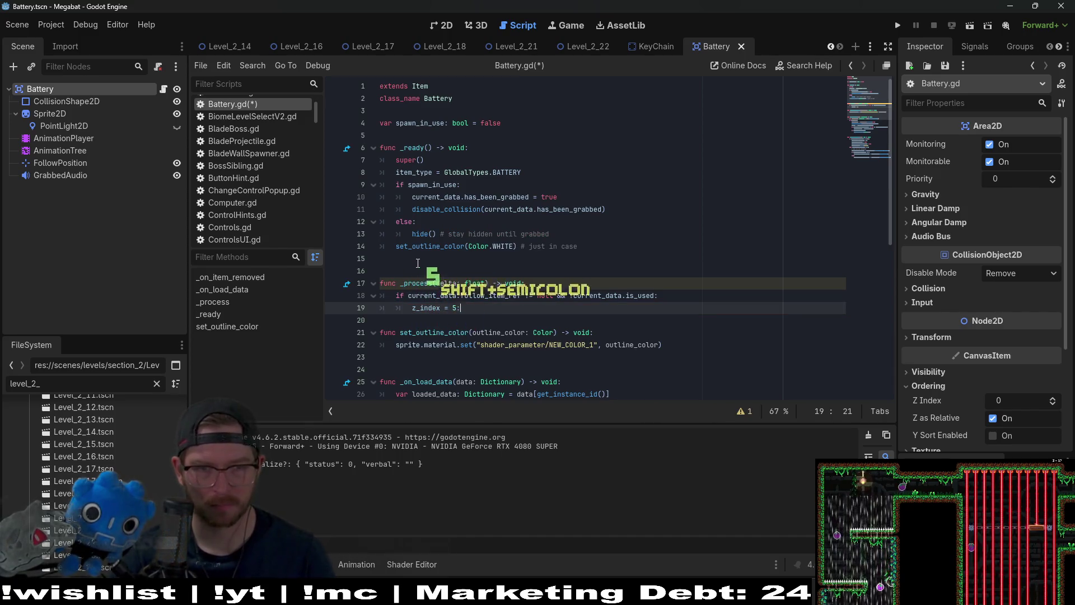
# Step: Add an else branch setting z_index = 0 and save Battery.gd
pyautogui.press('Return')
pyautogui.write('e')
pyautogui.press('BackSpace')
pyautogui.press('BackSpace')
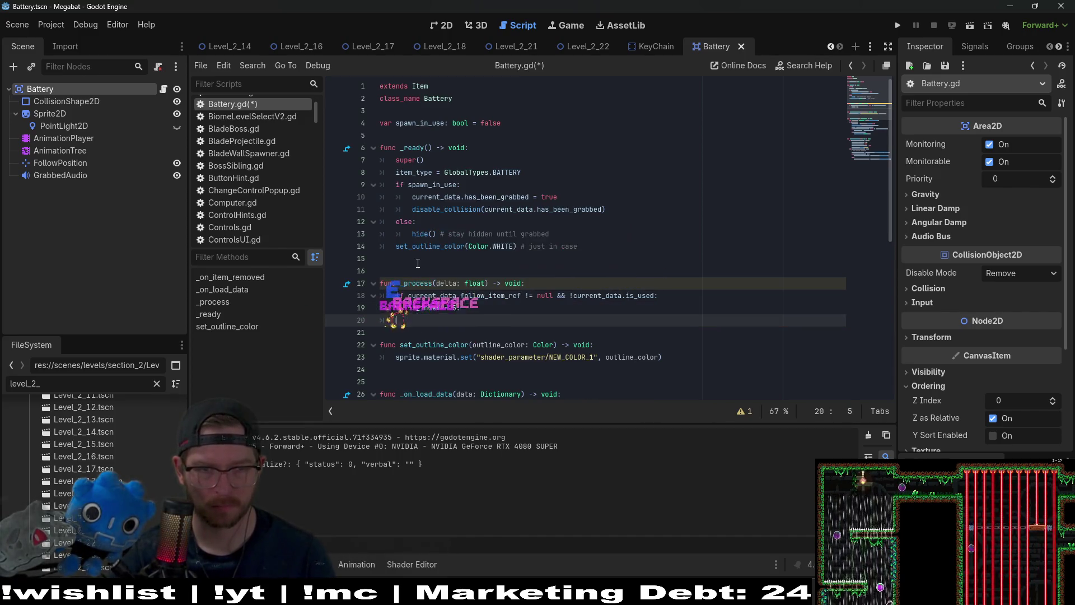
pyautogui.press('Return')
pyautogui.write('_')
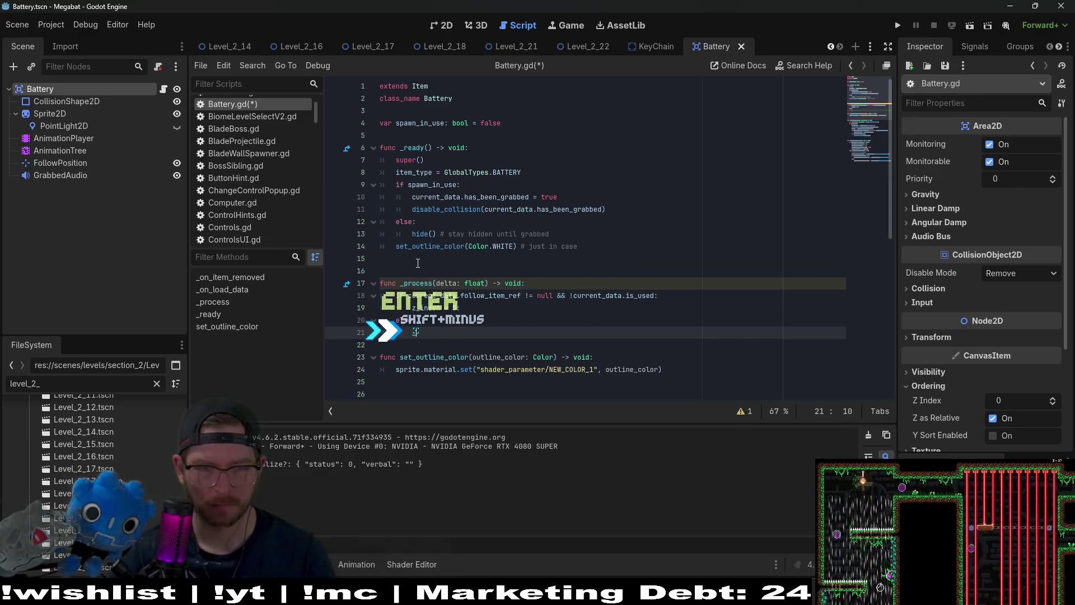
pyautogui.write('in')
pyautogui.press('BackSpace')
pyautogui.write('z')
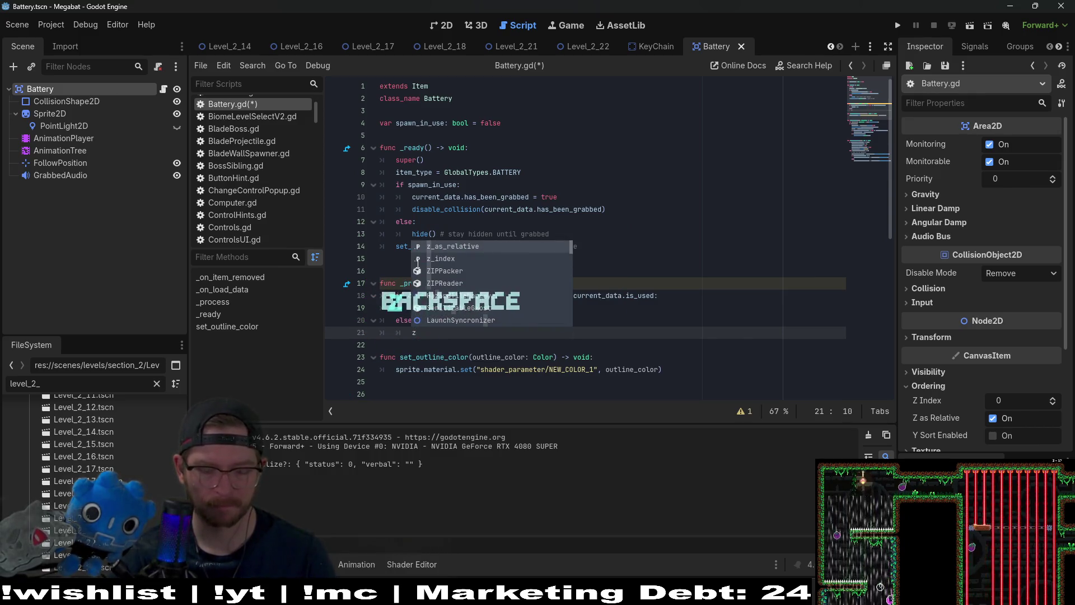
pyautogui.press('Return')
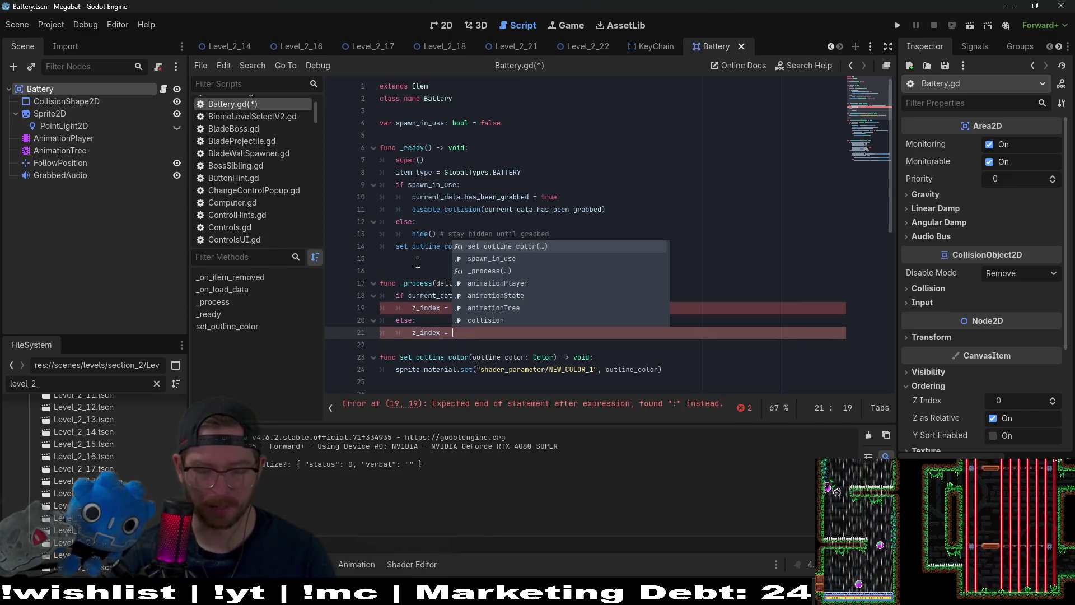
pyautogui.write('0')
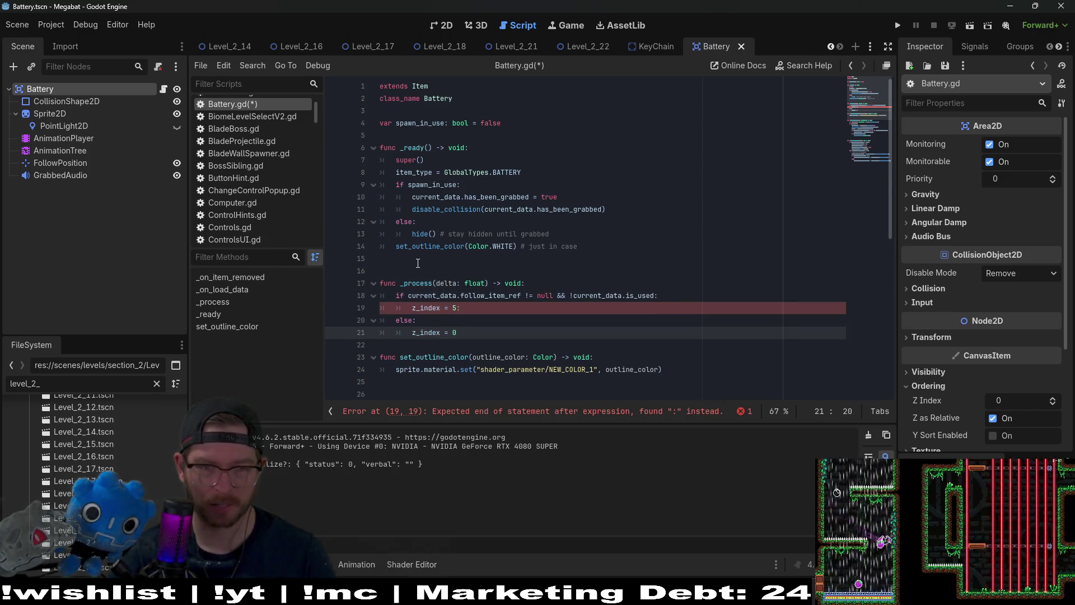
pyautogui.press('Up')
pyautogui.press('Up')
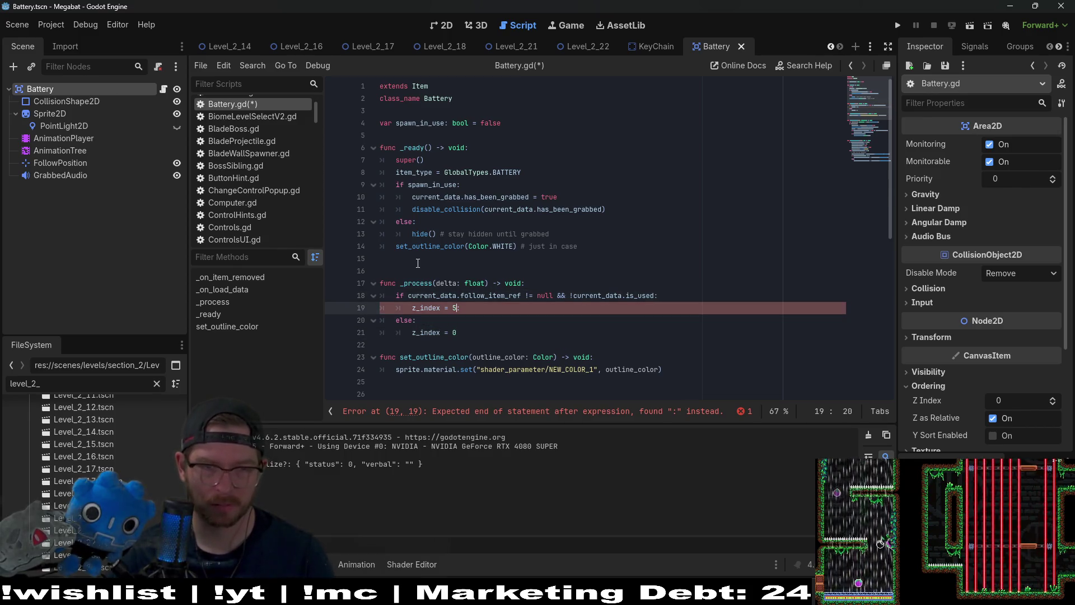
pyautogui.click(552, 234)
pyautogui.hotkey('ctrl', 's')
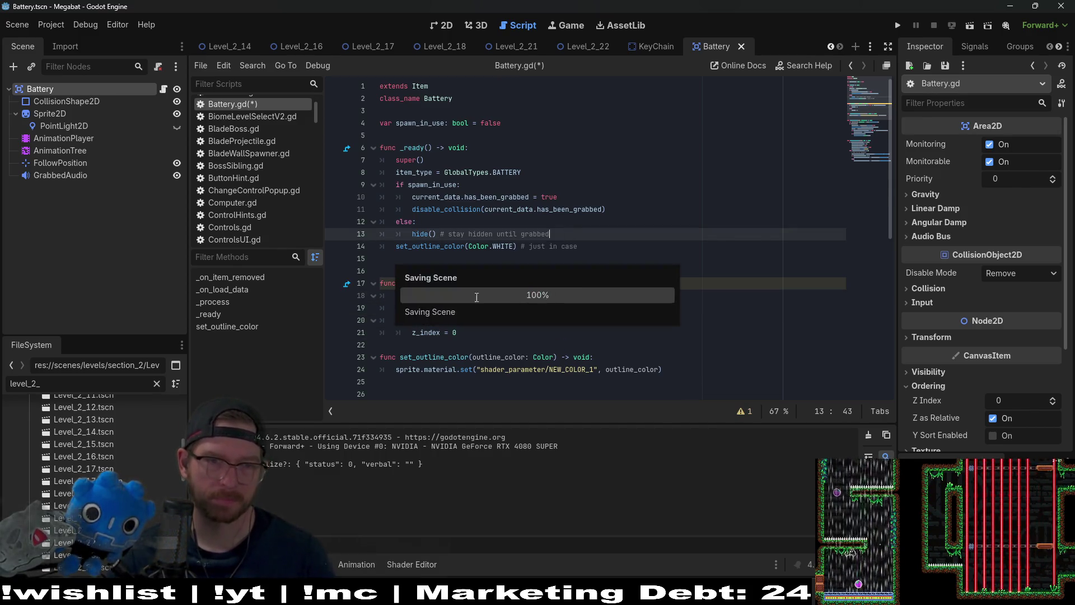
# Step: Rename the delta parameter to _delta, add a blank line before set_outline_color, and save
pyautogui.click(440, 282)
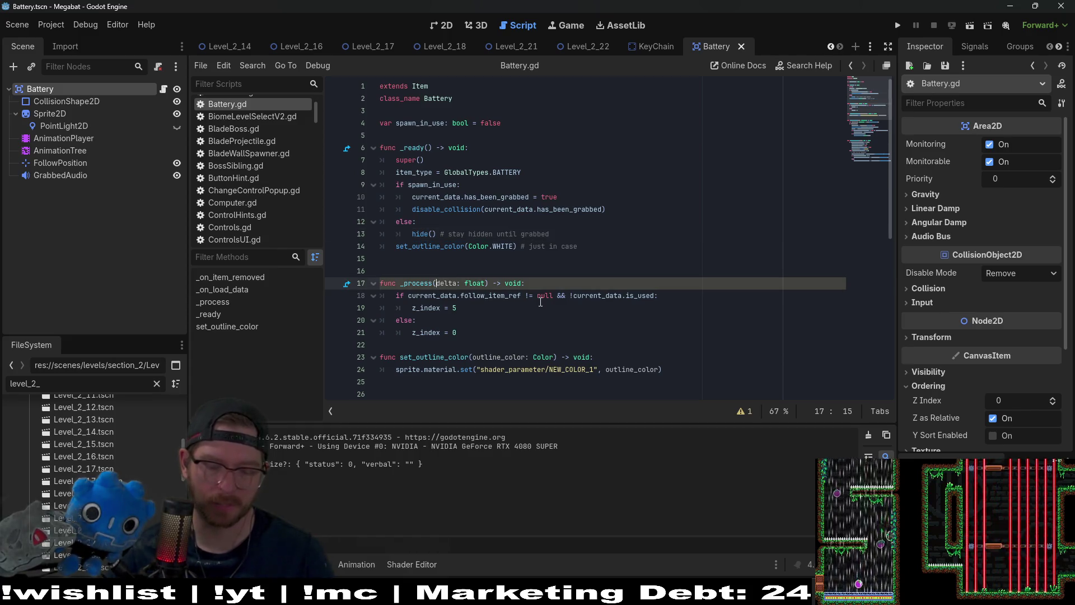
pyautogui.write('_')
pyautogui.click(586, 272)
pyautogui.hotkey('ctrl', 's')
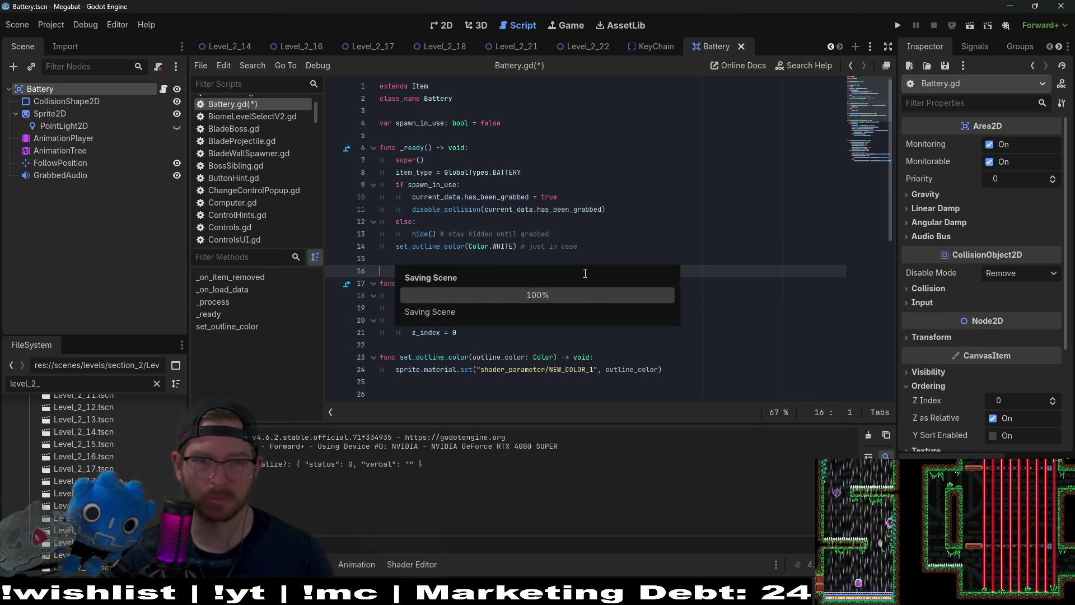
pyautogui.click(632, 245)
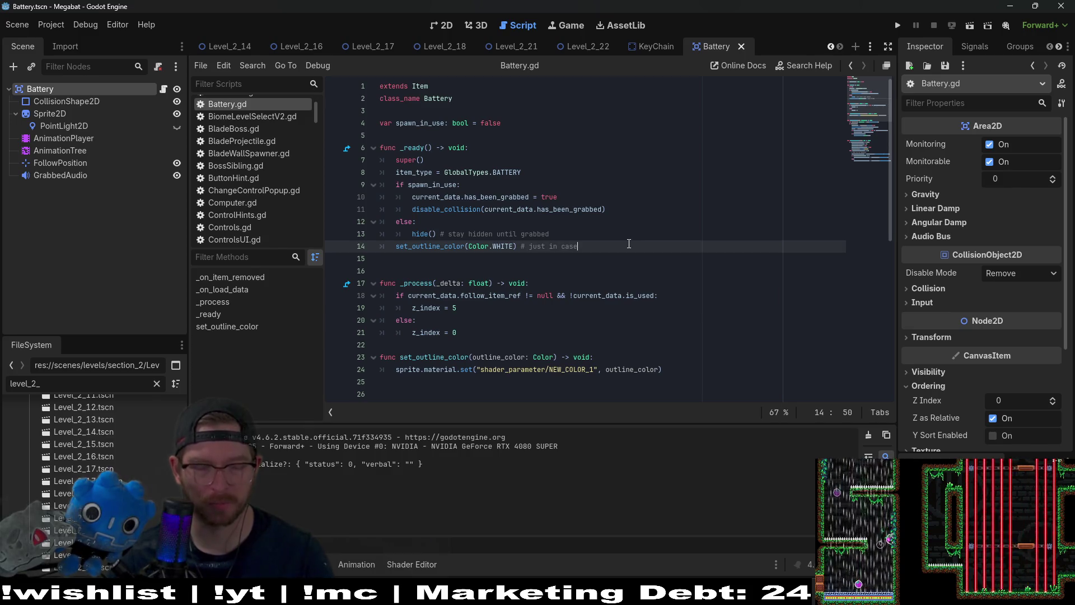
pyautogui.click(453, 333)
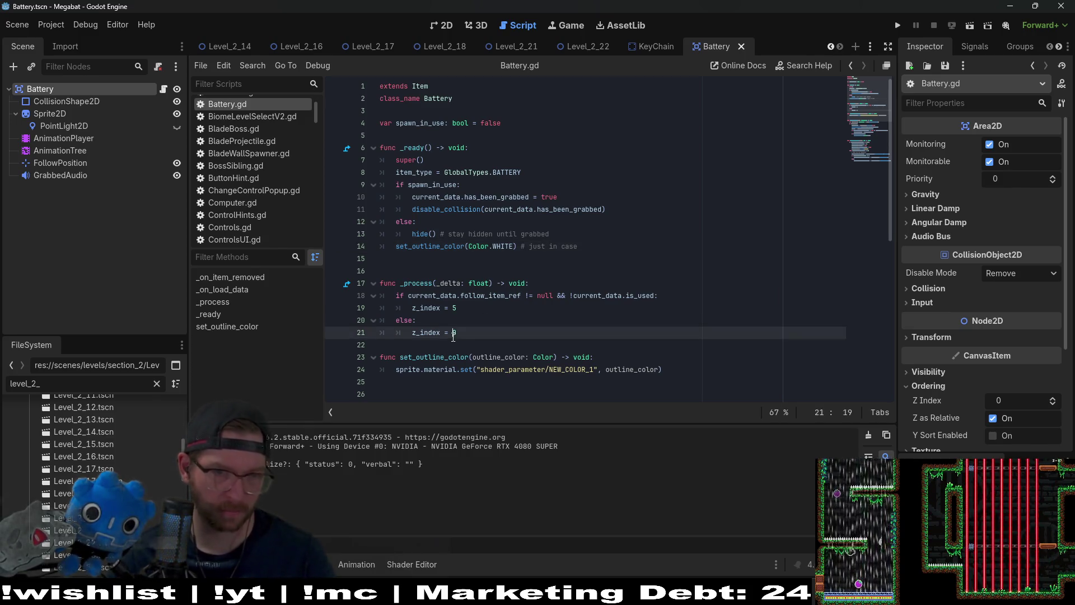
pyautogui.press('Return')
pyautogui.hotkey('ctrl', 's')
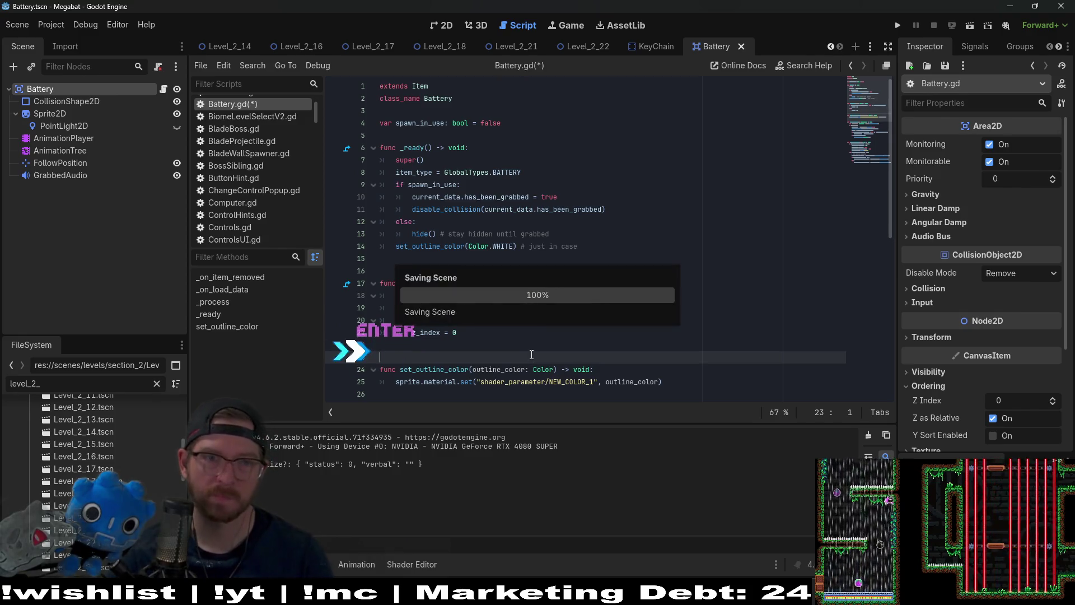
pyautogui.click(526, 258)
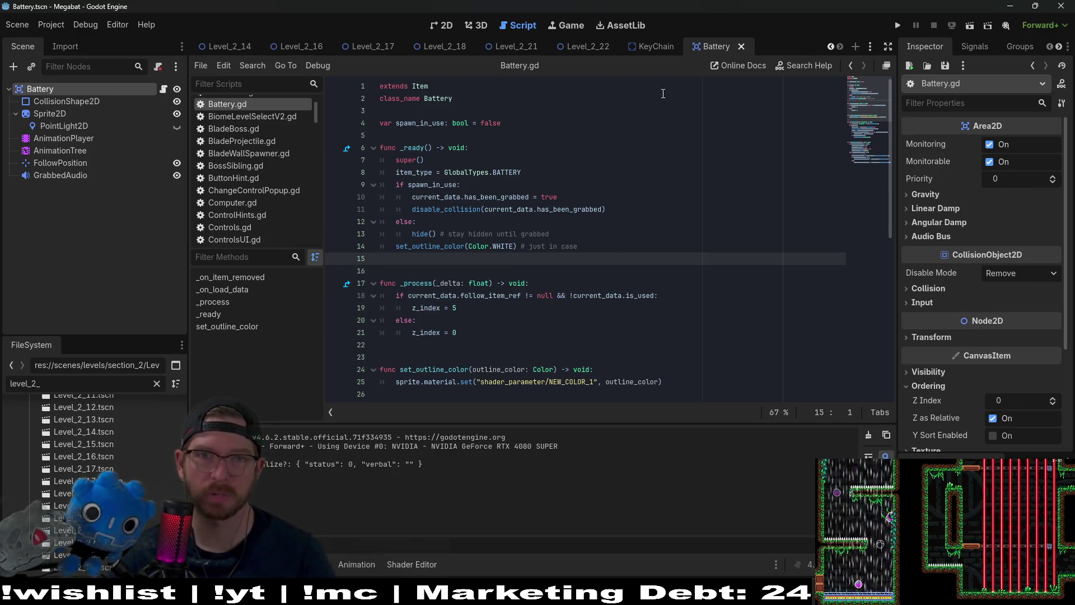
# Step: Open the Level_2_22 scene and run it to playtest
pyautogui.click(442, 26)
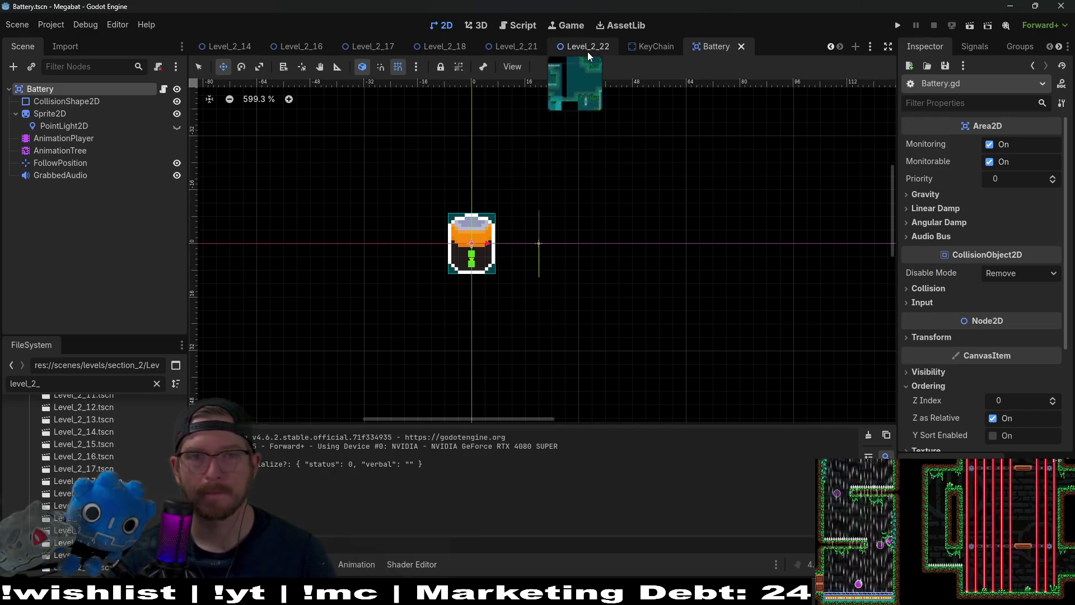
pyautogui.click(593, 50)
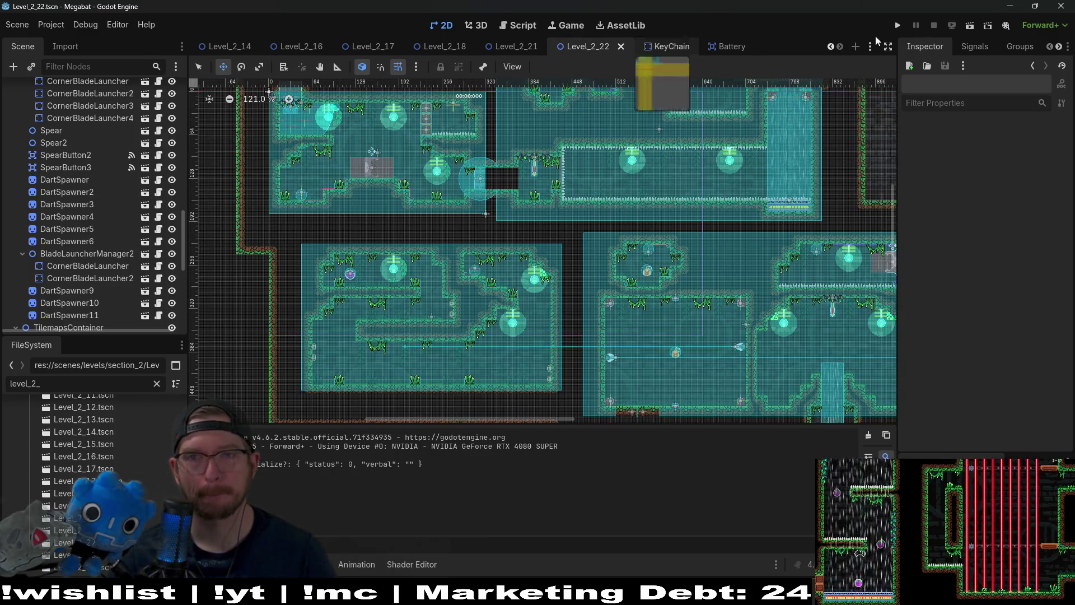
pyautogui.click(970, 26)
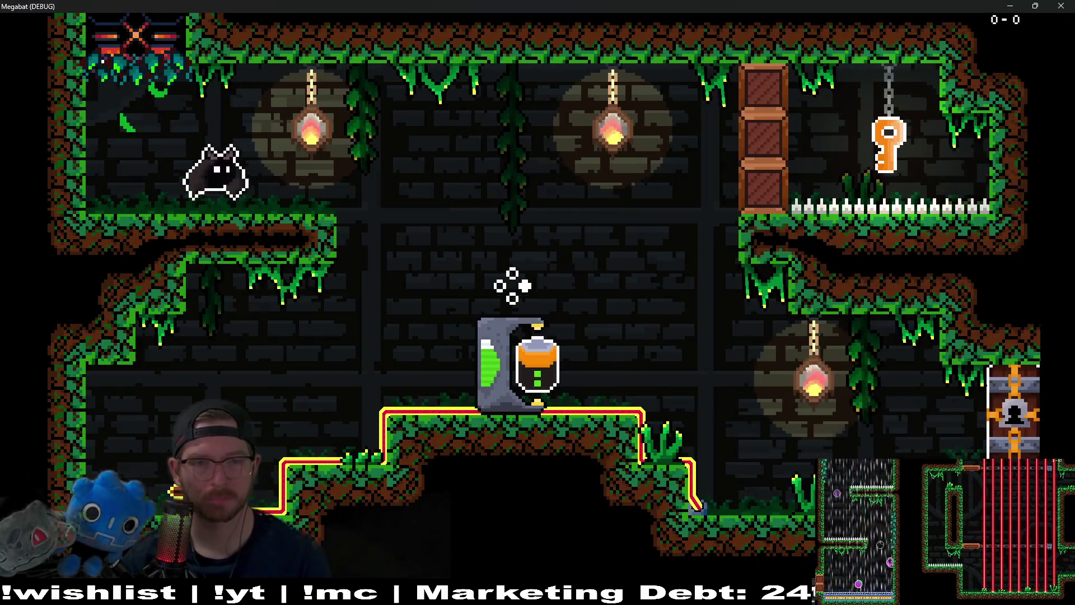
# Step: Grab a battery from the dispenser, carry it past the generator, and put it back
pyautogui.press('Right')
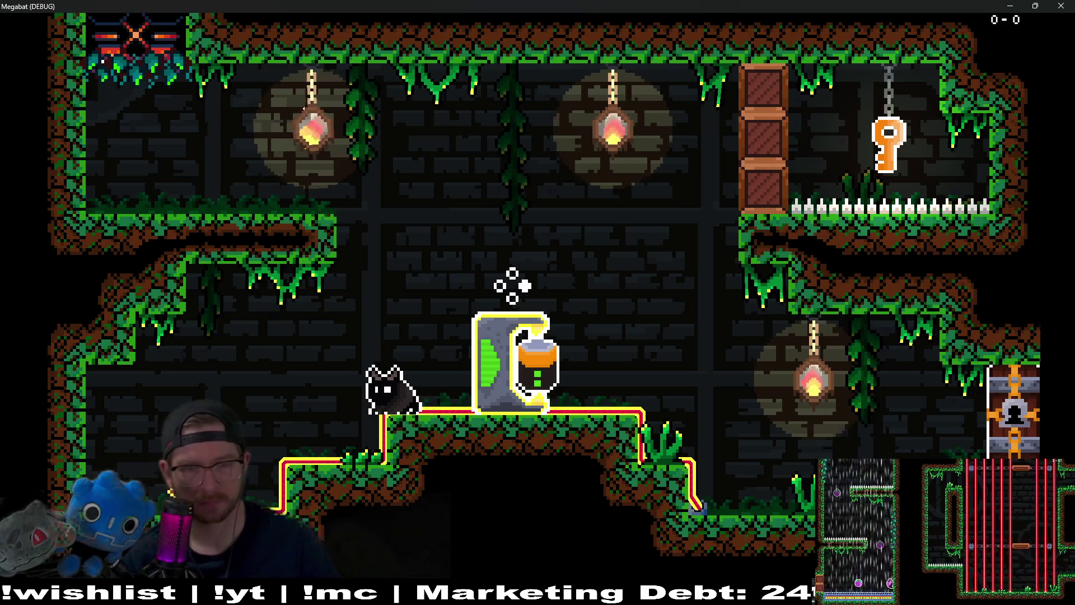
pyautogui.press('Right')
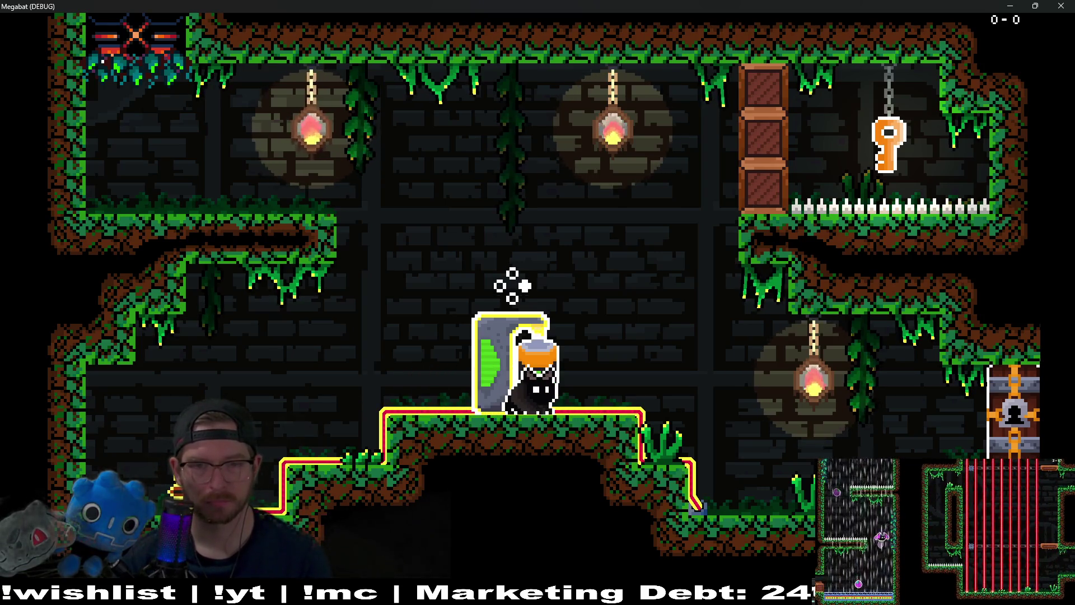
pyautogui.press('Left')
pyautogui.press('Right')
pyautogui.press('Left')
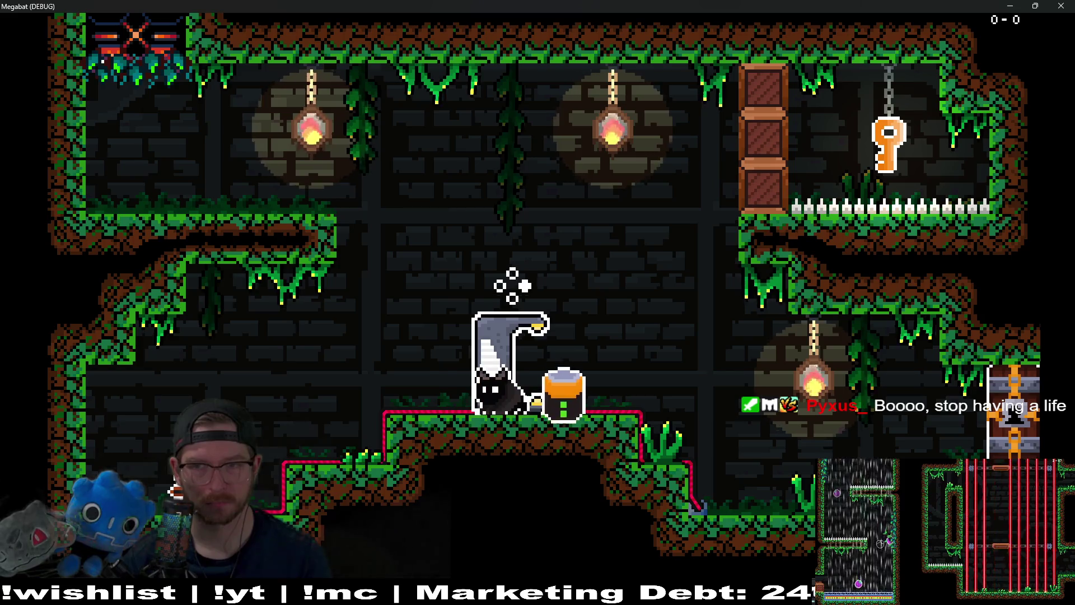
pyautogui.press('Left')
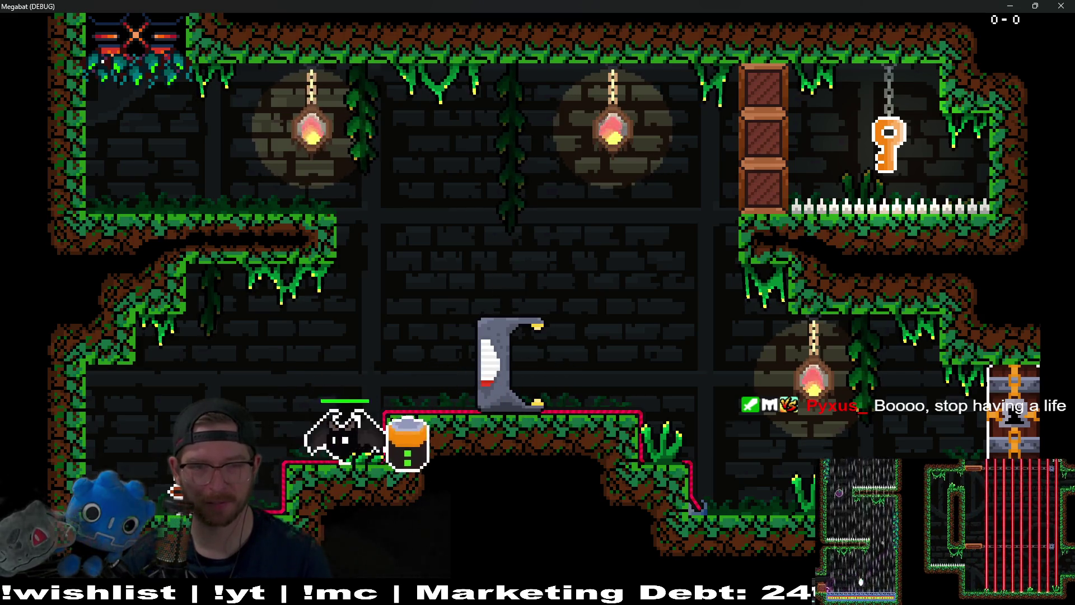
pyautogui.press('Right')
pyautogui.press('Left')
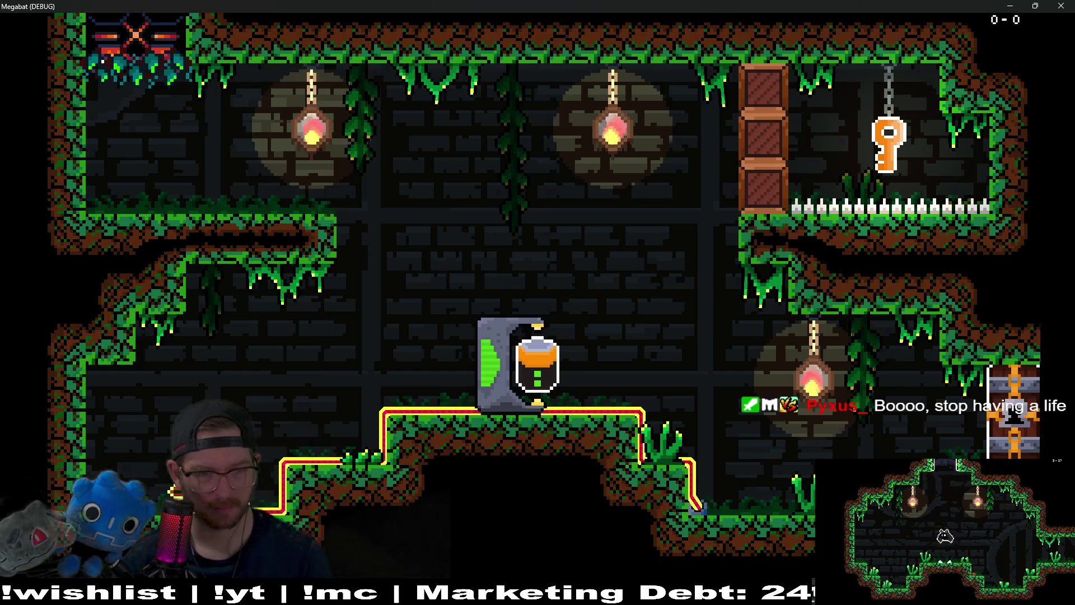
# Step: Fly the bat through the rooms and corridors up to the top room to eat the plum
pyautogui.press('Right')
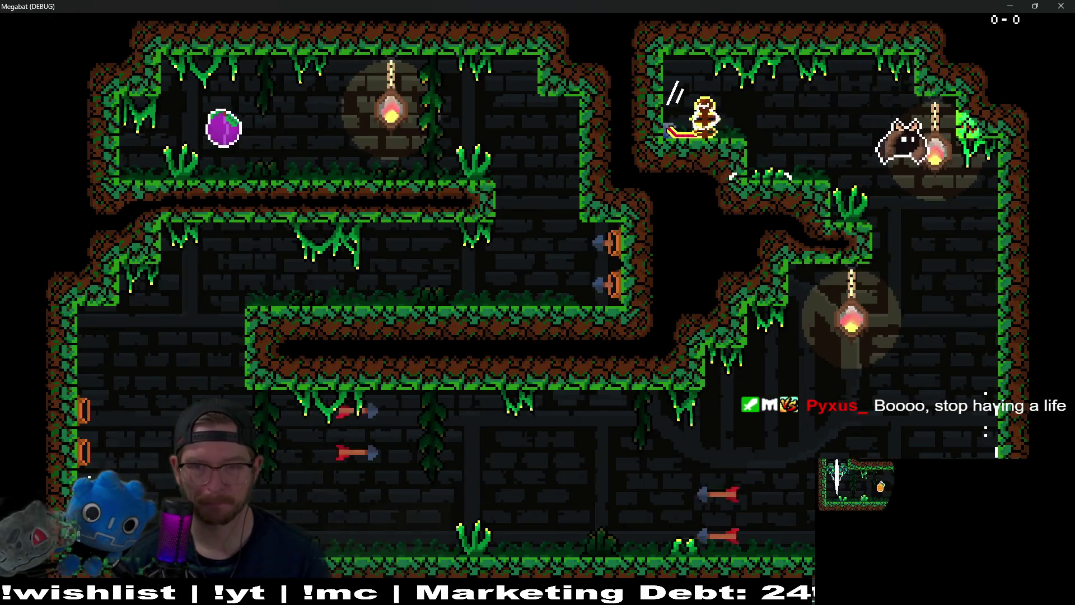
pyautogui.press('Left')
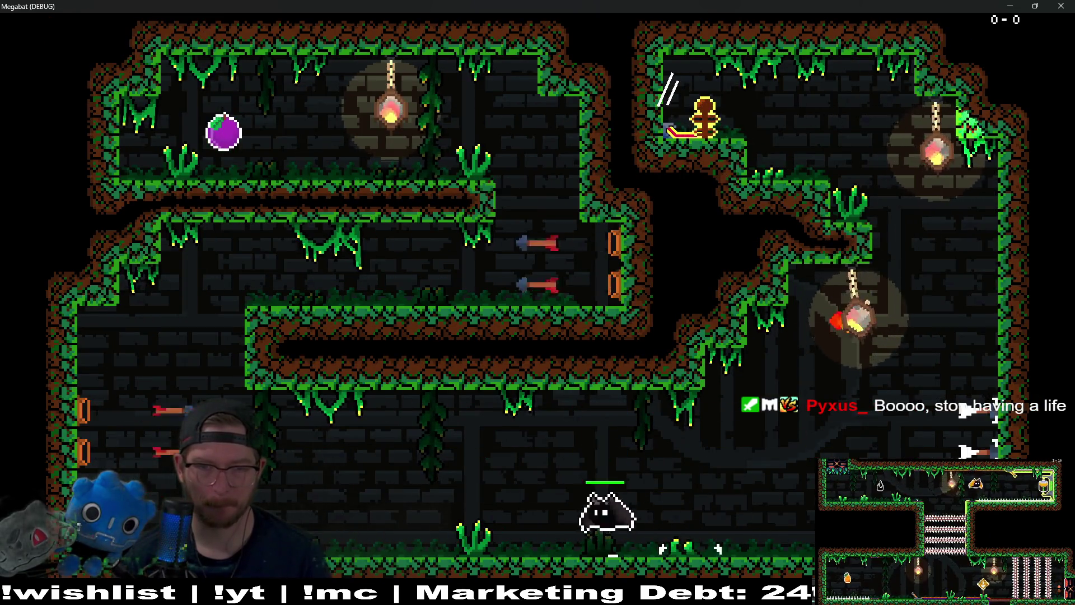
pyautogui.press('Right')
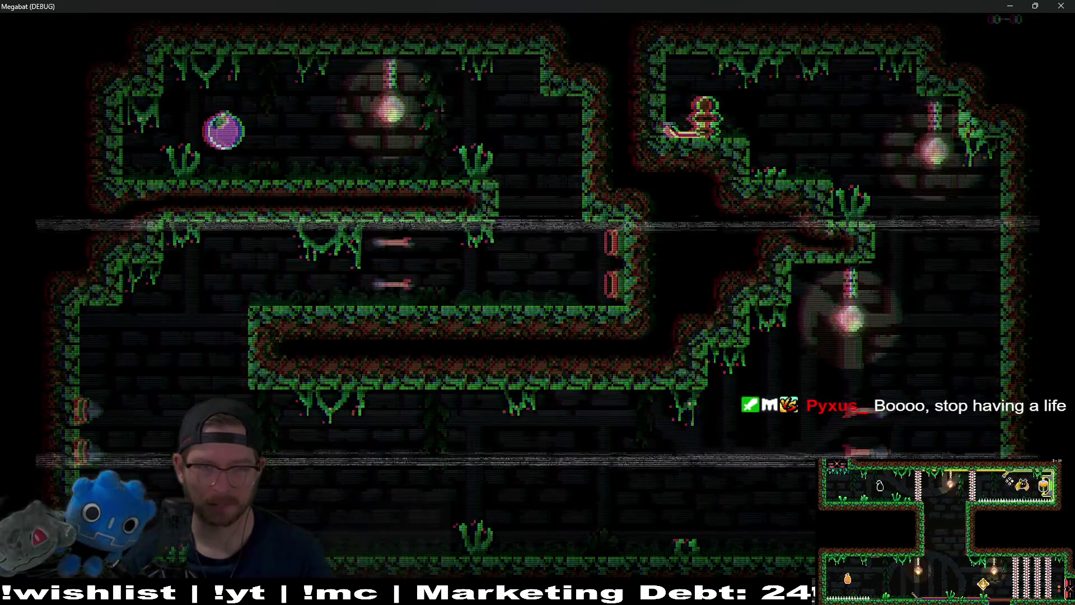
pyautogui.press('Right')
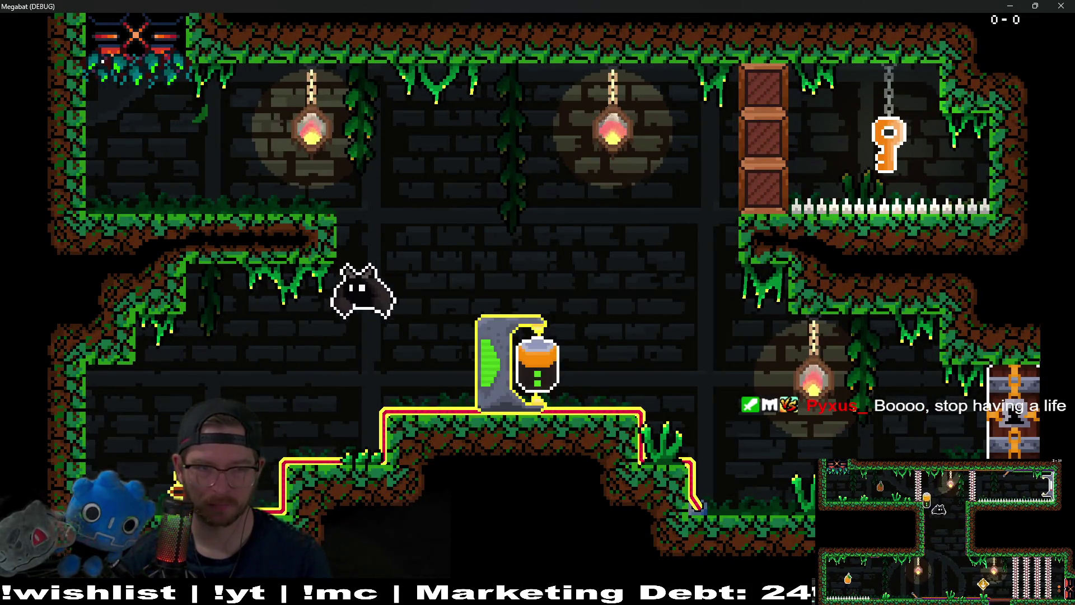
pyautogui.press('Left')
pyautogui.press('Right')
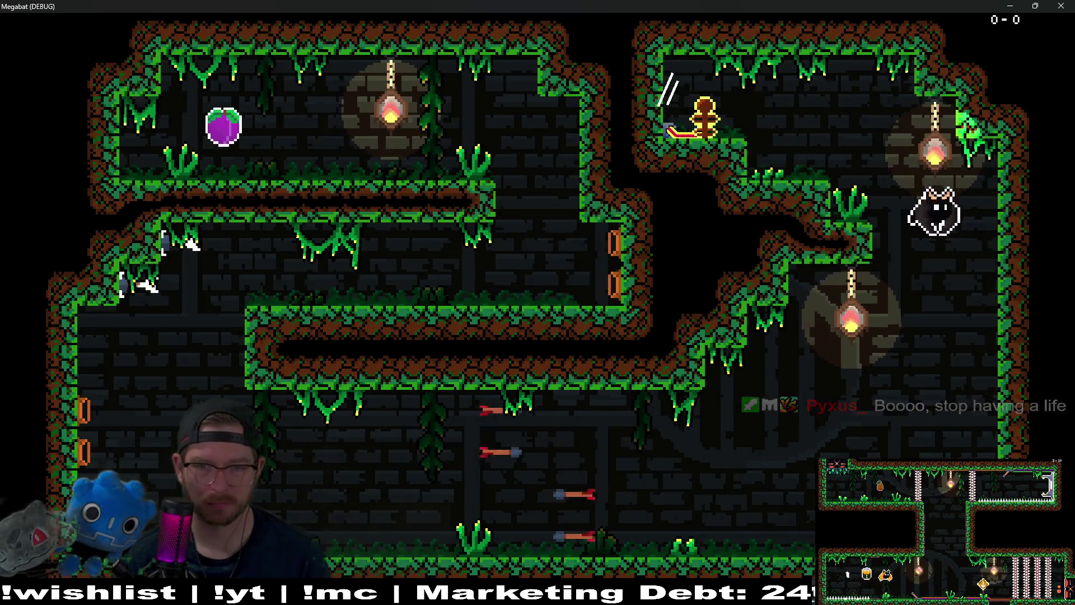
pyautogui.press('Left')
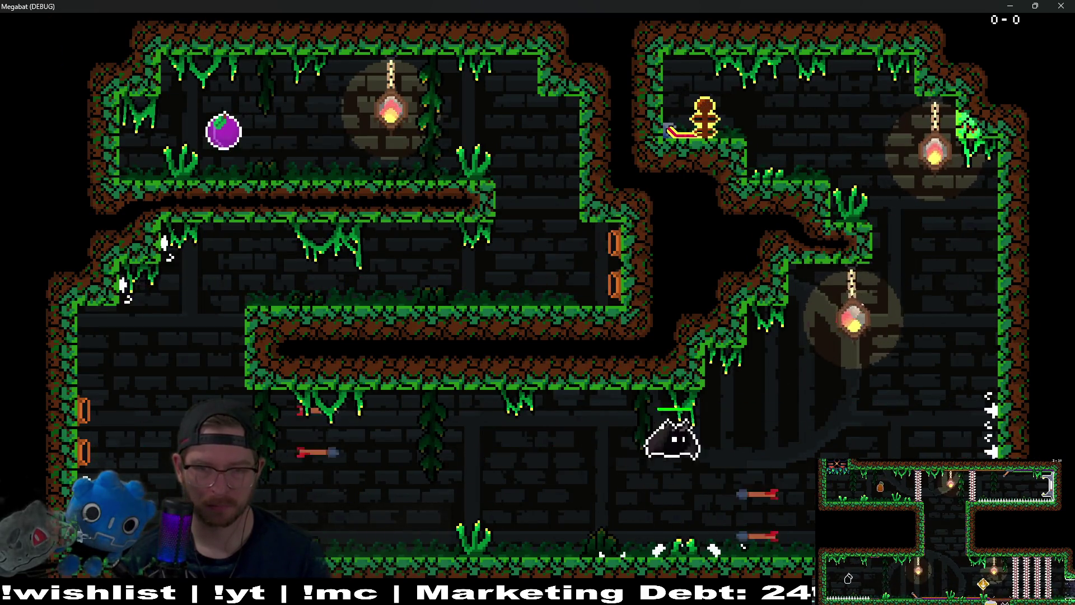
pyautogui.press('Left')
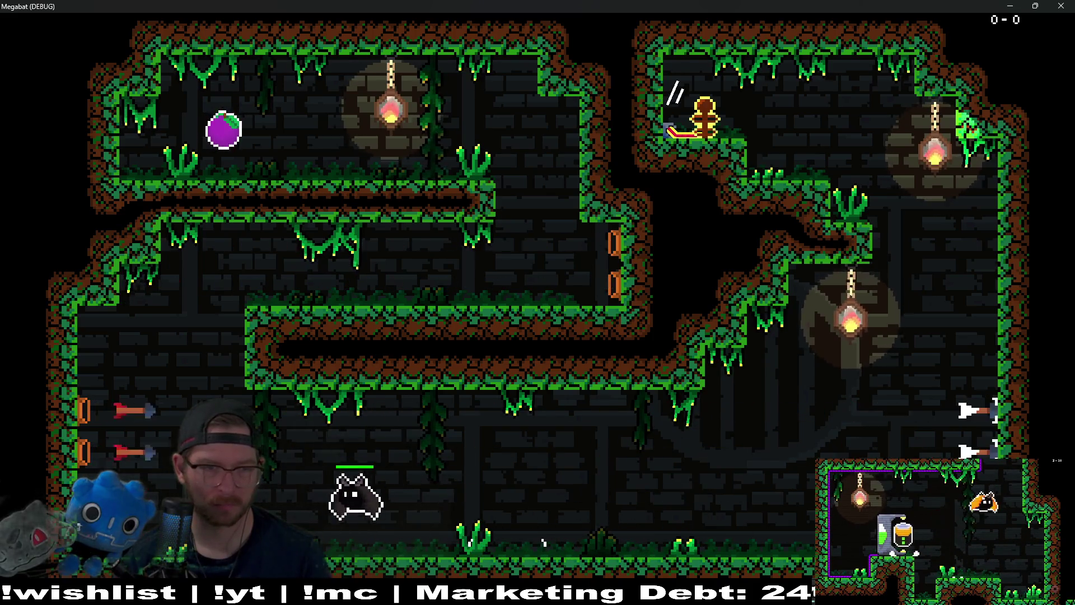
pyautogui.press('Left')
pyautogui.press('Right')
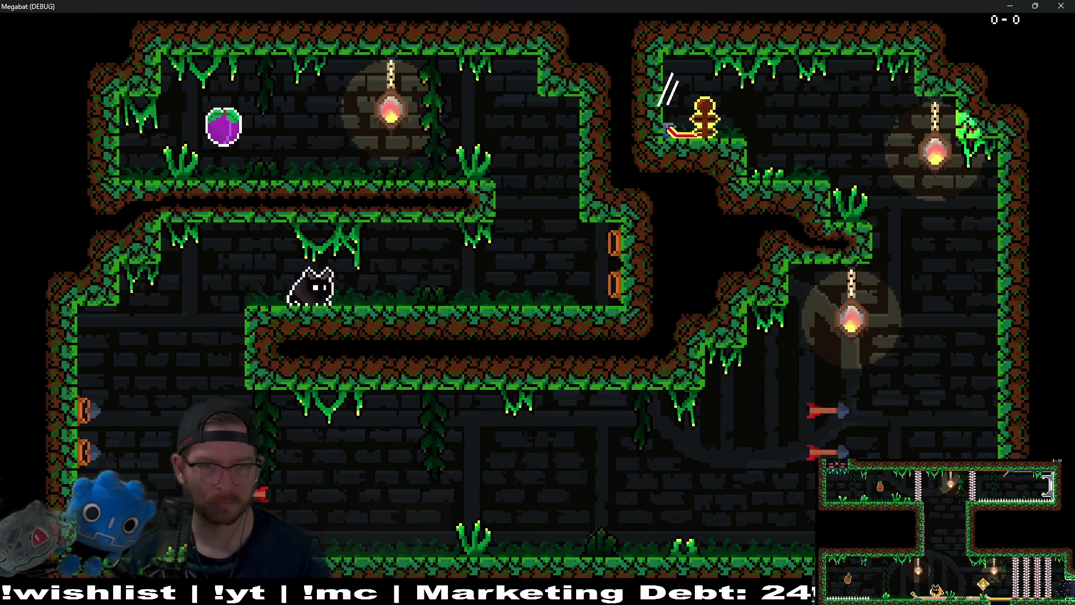
pyautogui.press('Right')
pyautogui.press('Left')
pyautogui.press('Right')
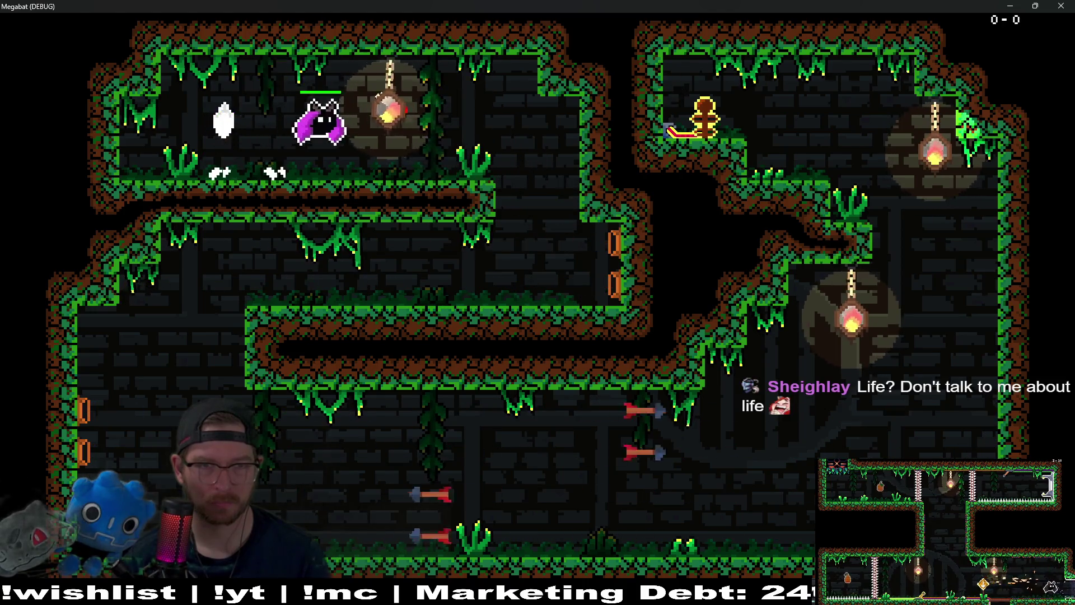
pyautogui.press('Right')
pyautogui.press('Left')
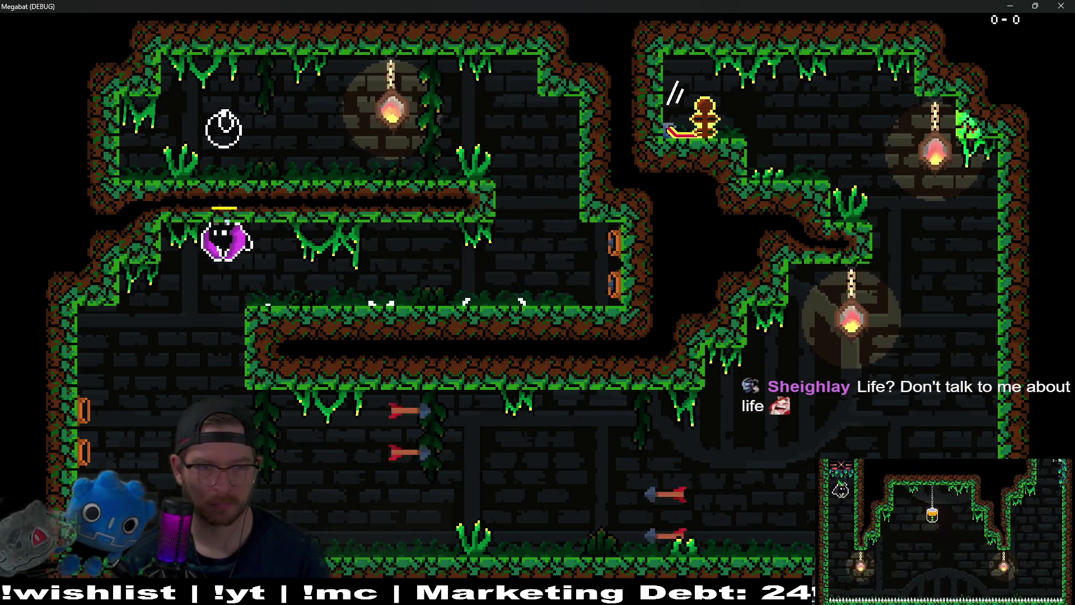
# Step: Drop into the lower room, dodge the arrows, and fly back up to the upper room
pyautogui.press('Right')
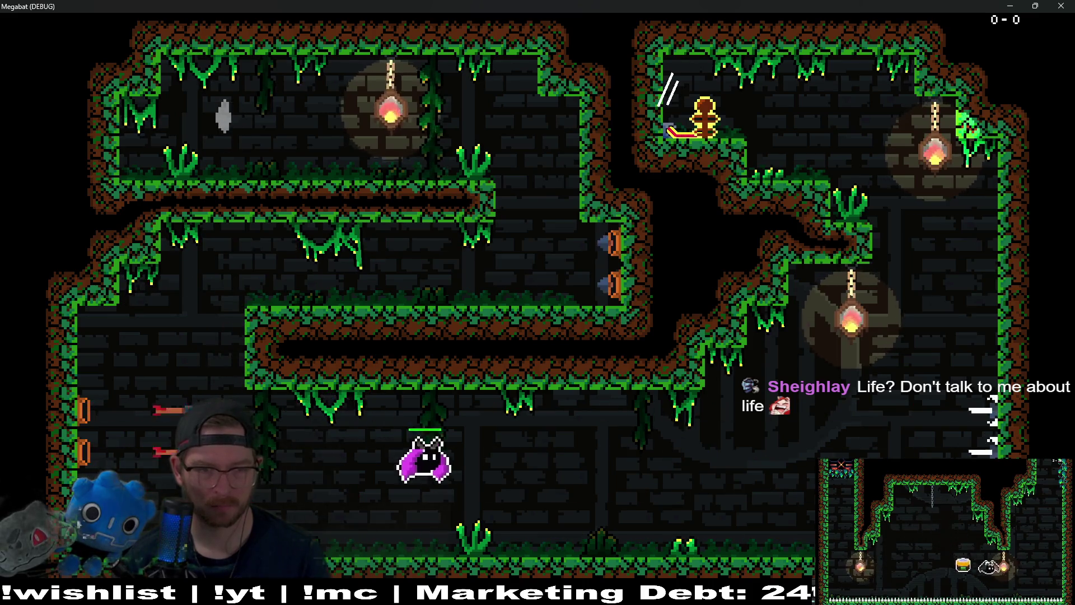
pyautogui.press('Left')
pyautogui.press('Right')
pyautogui.press('Left')
pyautogui.press('Right')
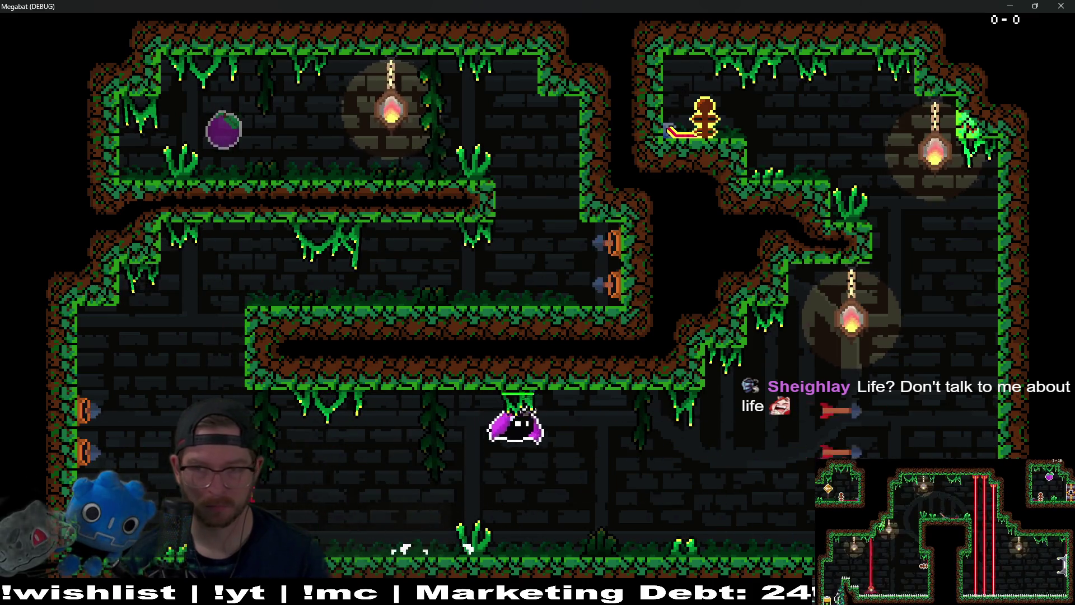
pyautogui.press('Left')
pyautogui.press('Right')
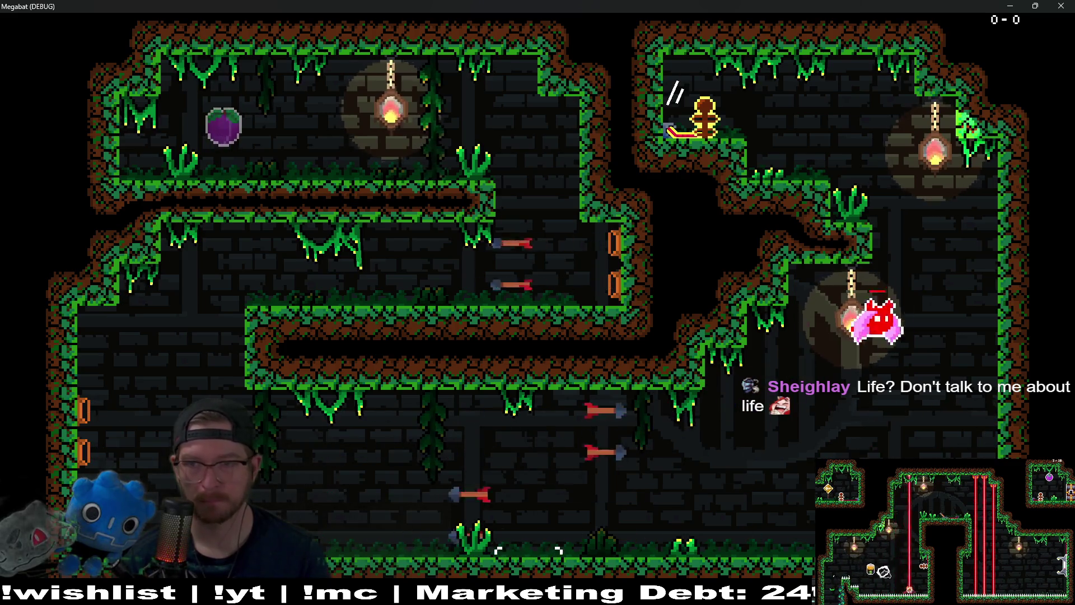
pyautogui.press('Left')
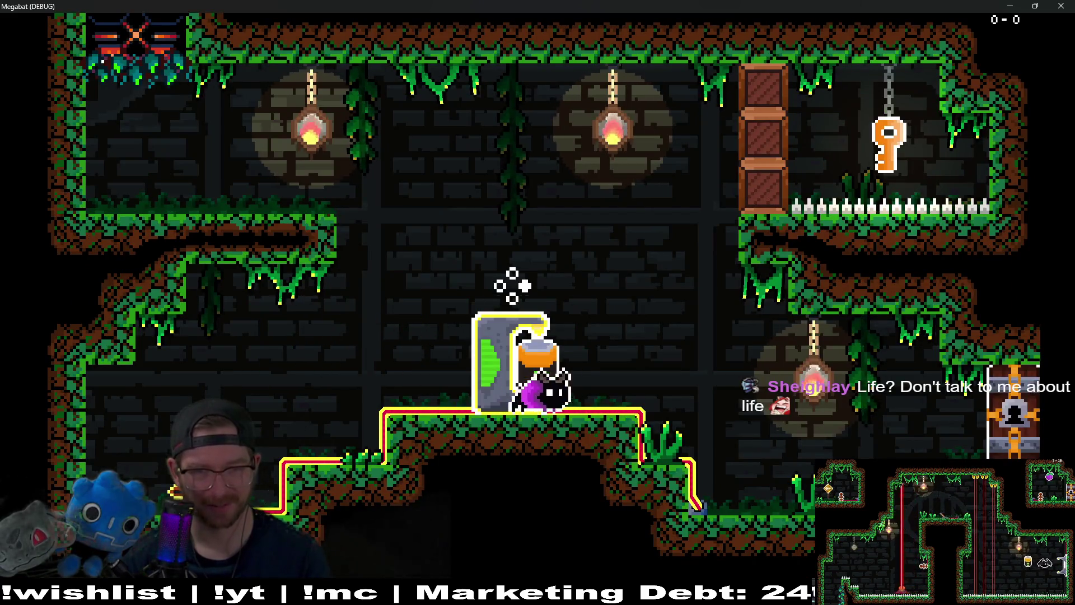
# Step: Carry the key to unlock the door, return to the checkpoint, and stop the game with F8
pyautogui.press('Right')
pyautogui.press('Left')
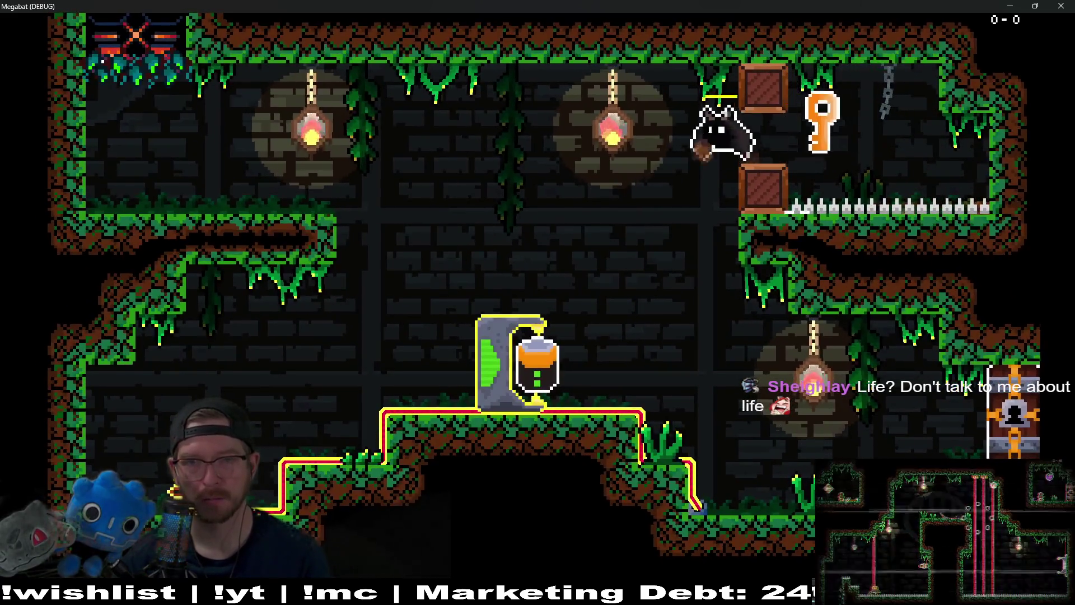
pyautogui.press('Left')
pyautogui.press('Right')
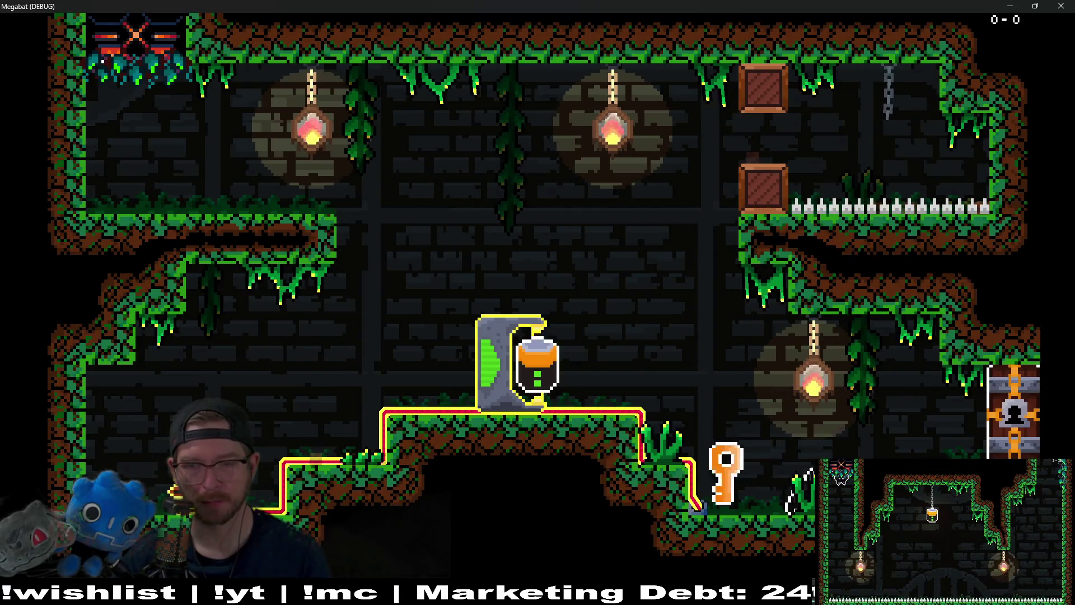
pyautogui.press('Right')
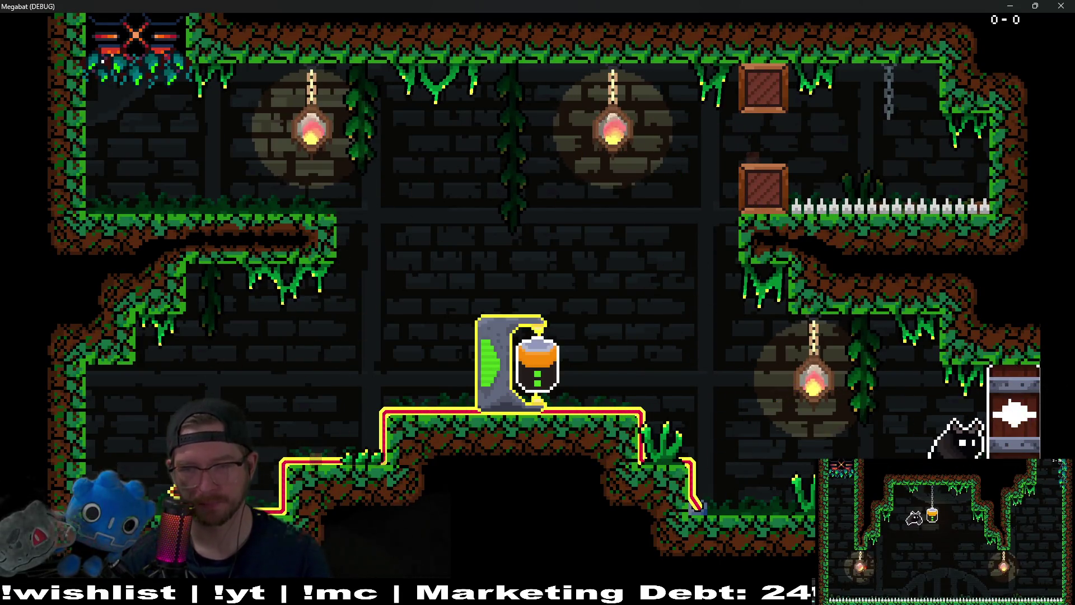
pyautogui.press('Left')
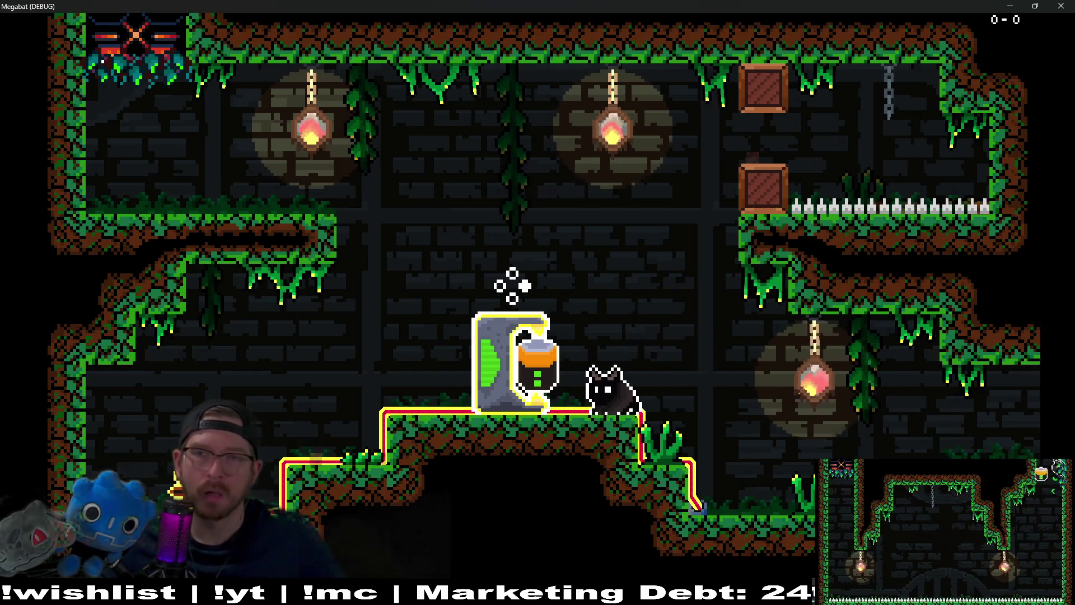
pyautogui.press('F8')
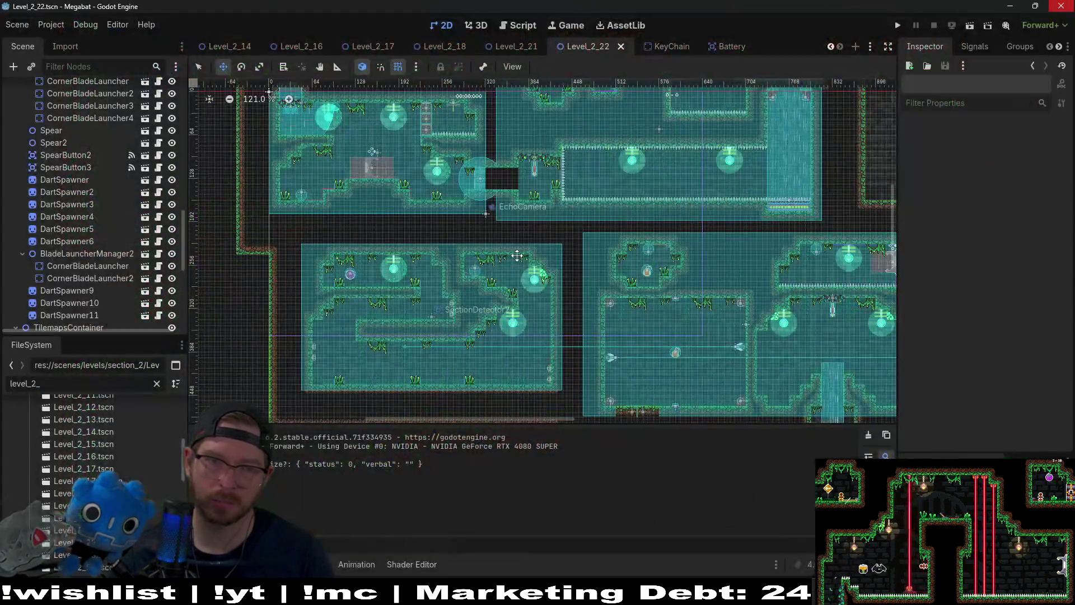
# Step: Quick-open LockedDoor.gd by searching 'keydoor'
pyautogui.scroll(-5, 60, 264)
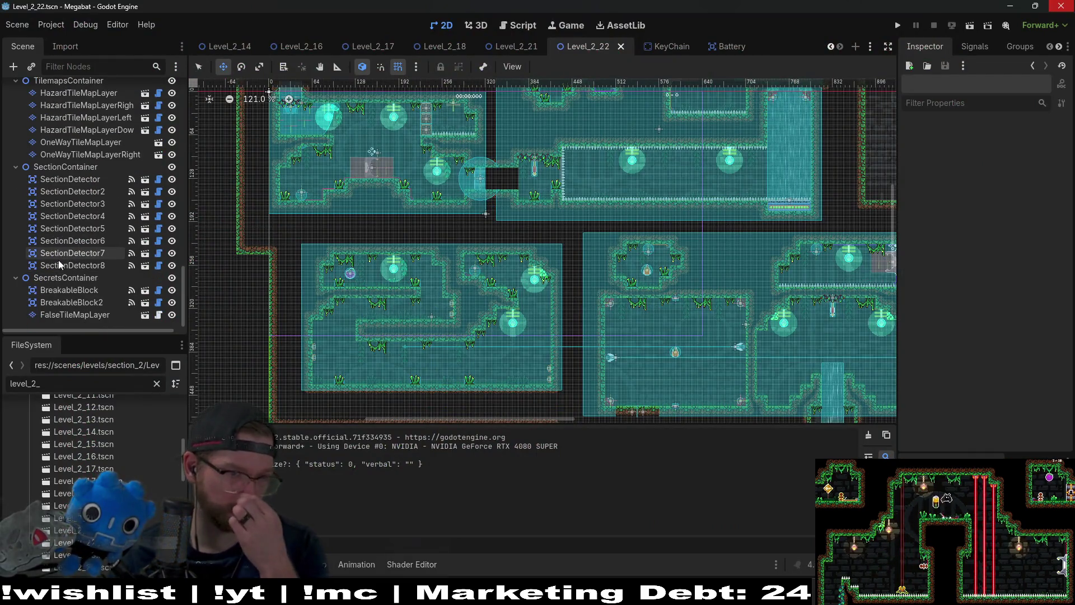
pyautogui.hotkey('shift', 'alt', 'o')
pyautogui.write('key')
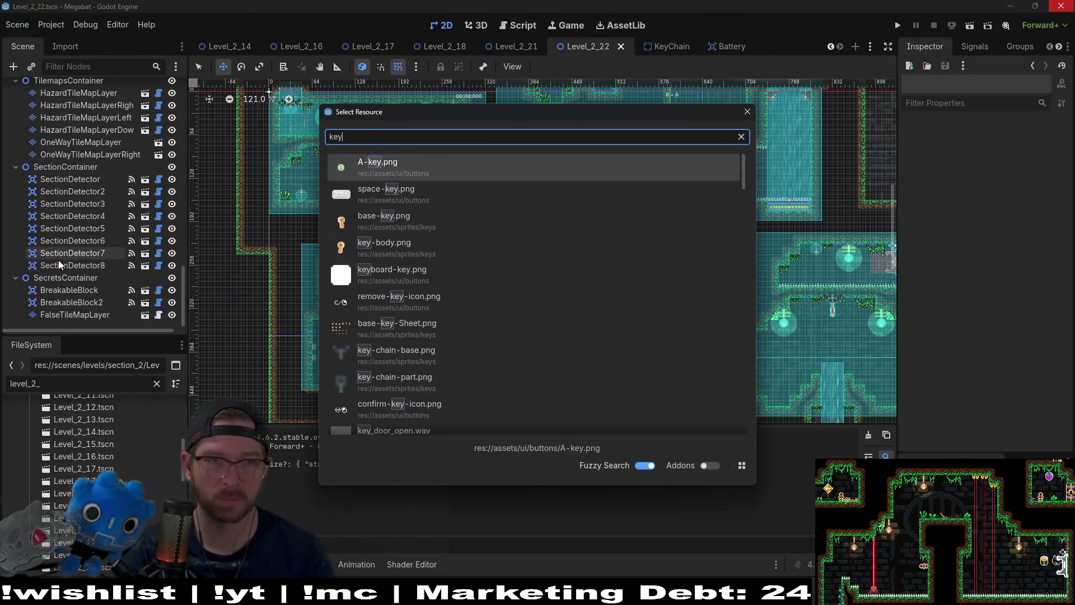
pyautogui.write('door')
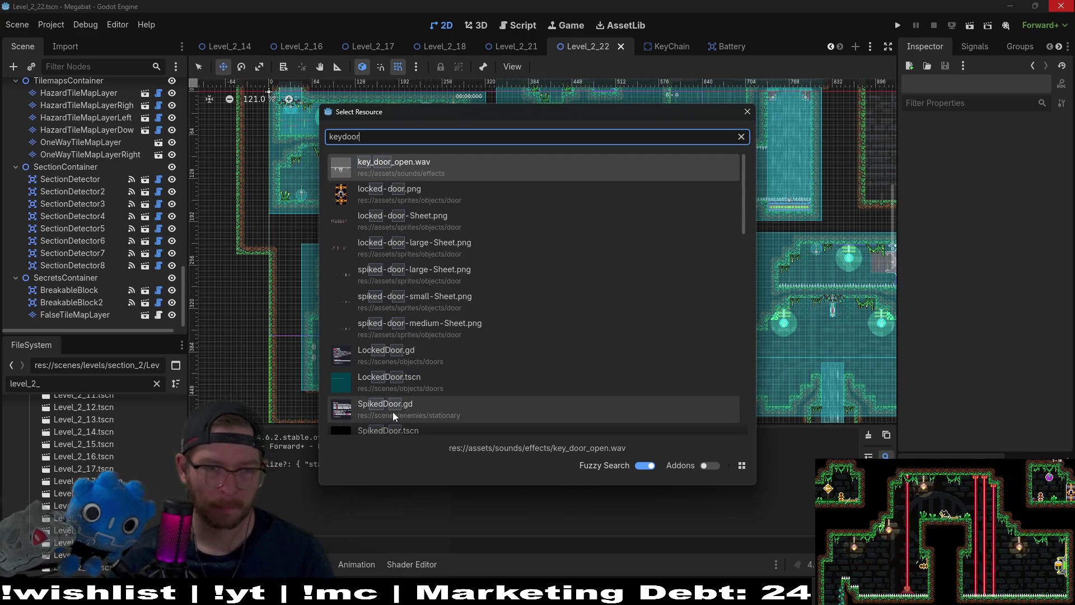
pyautogui.click(438, 357)
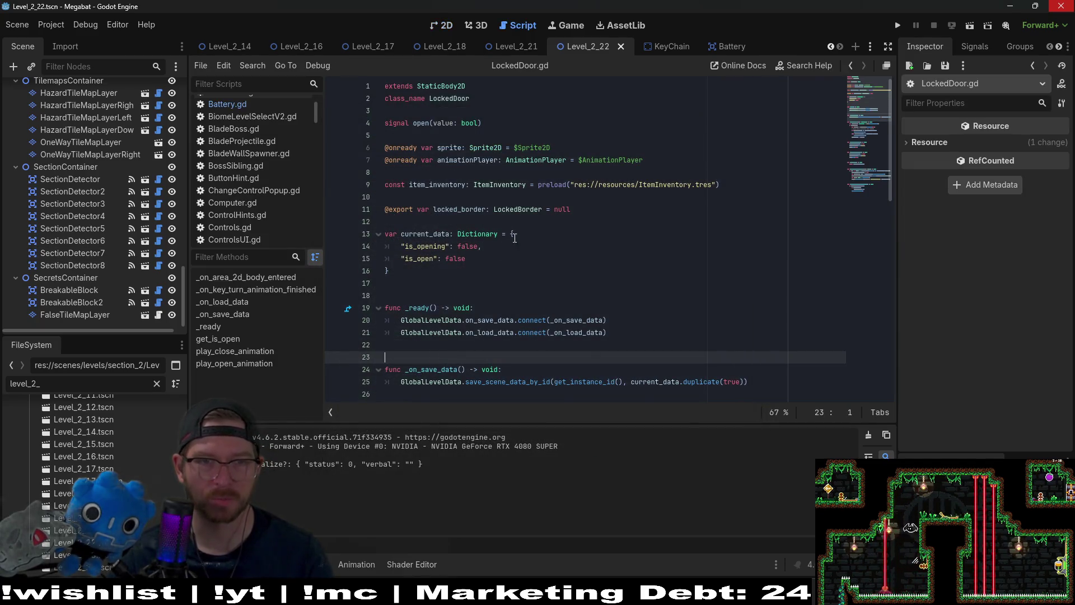
# Step: Quick-open LockedDoor.tscn by searching 'lockeddor' from the 2D view
pyautogui.click(434, 26)
pyautogui.hotkey('shift', 'alt', 'o')
pyautogui.write('lo')
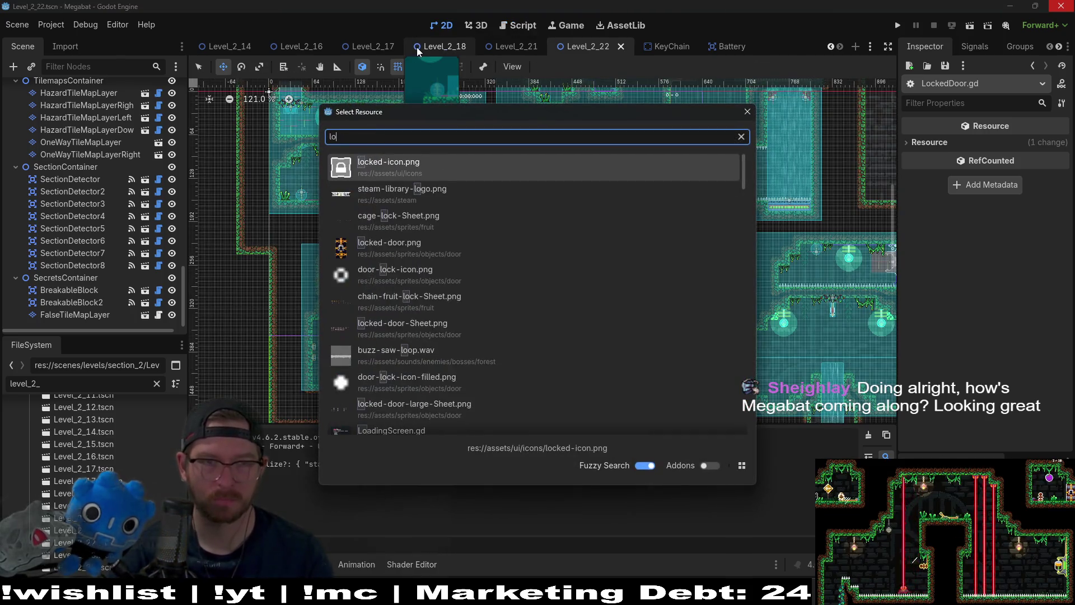
pyautogui.write('ckeddor')
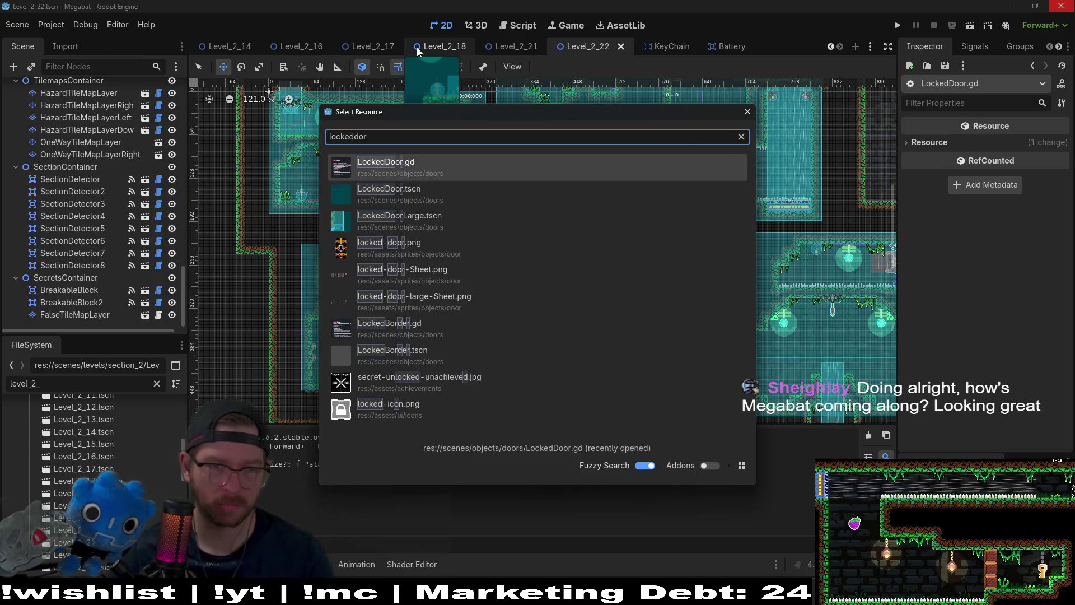
pyautogui.press('Down')
pyautogui.press('Return')
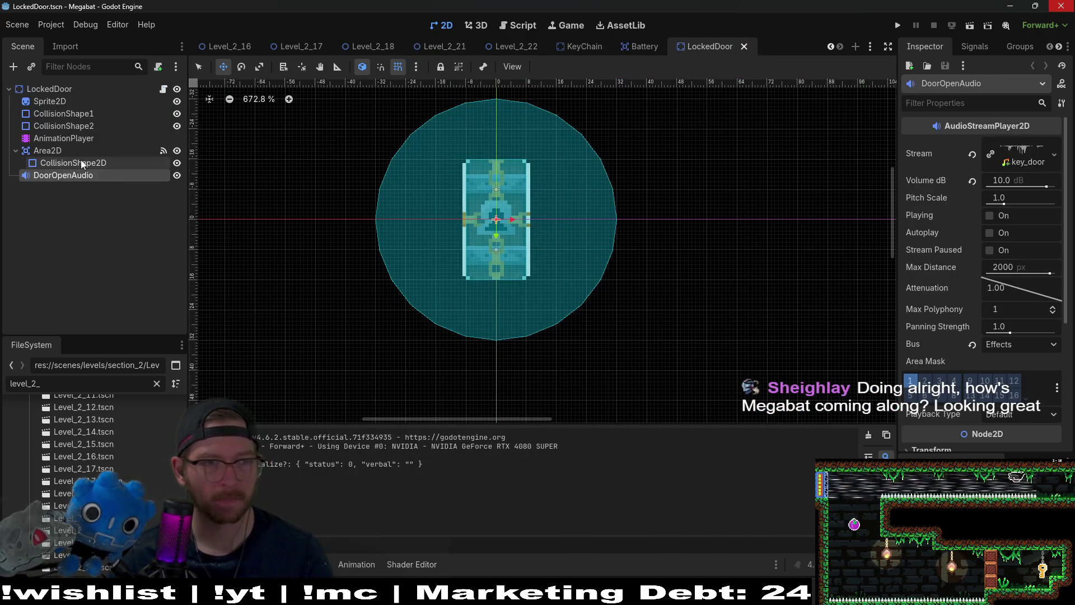
# Step: Reset DoorOpenAudio's Volume dB from 10 to 0 and save the LockedDoor scene
pyautogui.click(82, 163)
pyautogui.click(62, 176)
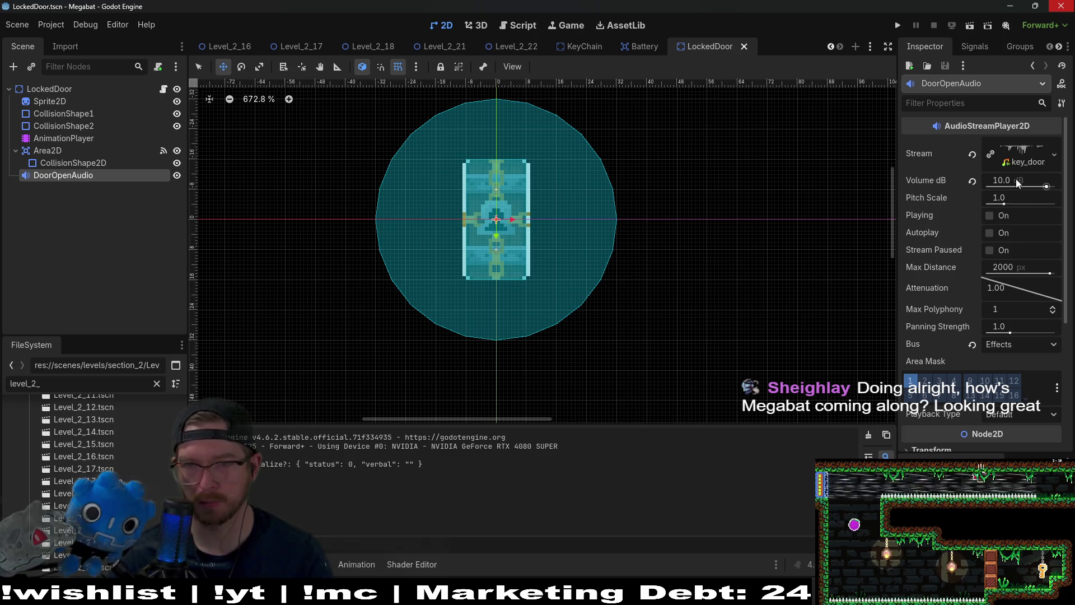
pyautogui.click(973, 183)
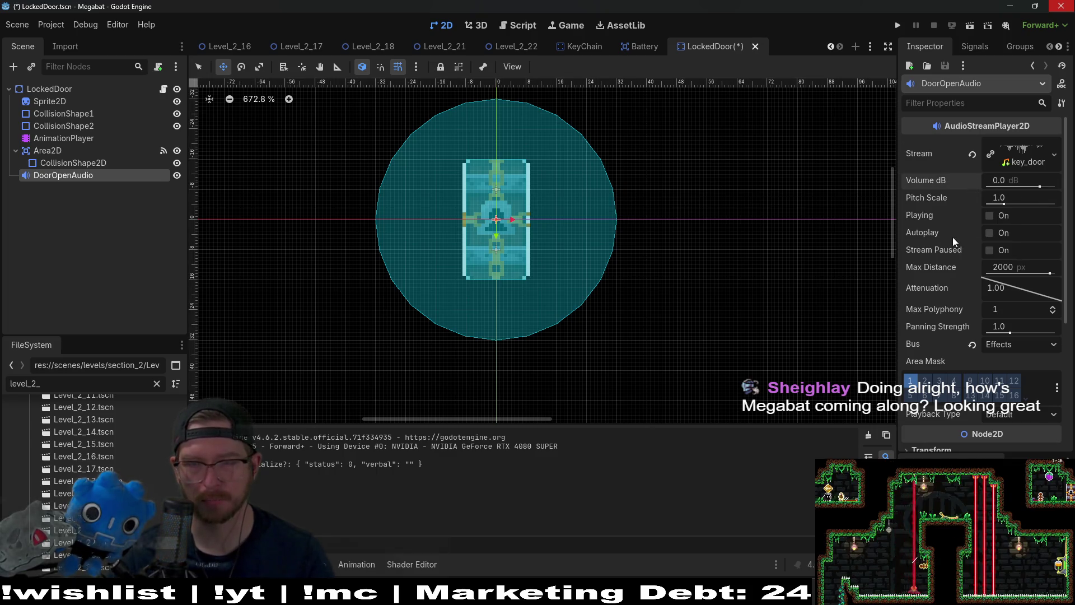
pyautogui.hotkey('ctrl', 's')
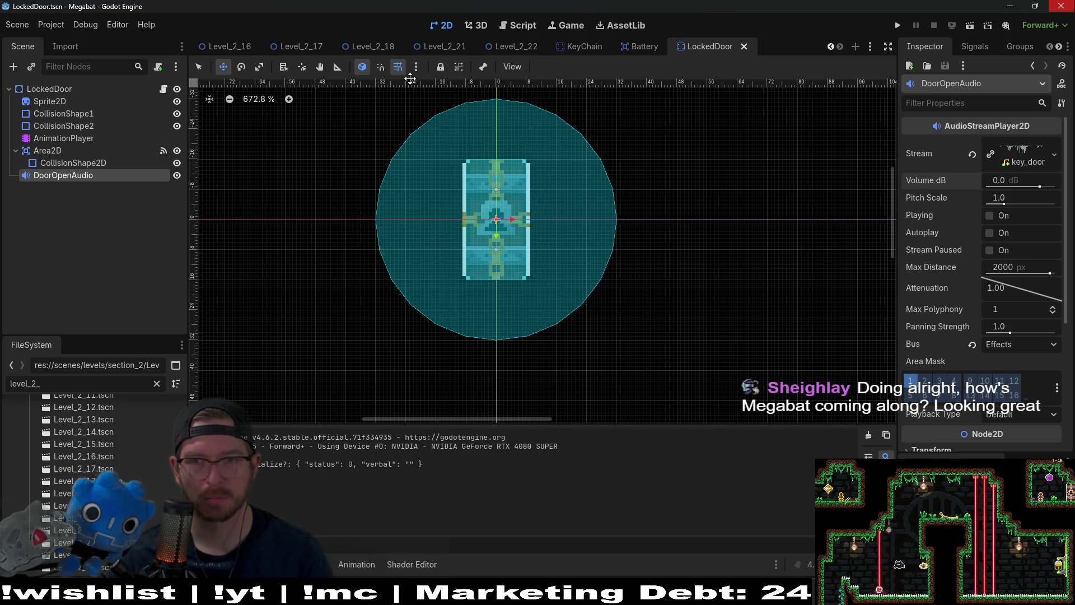
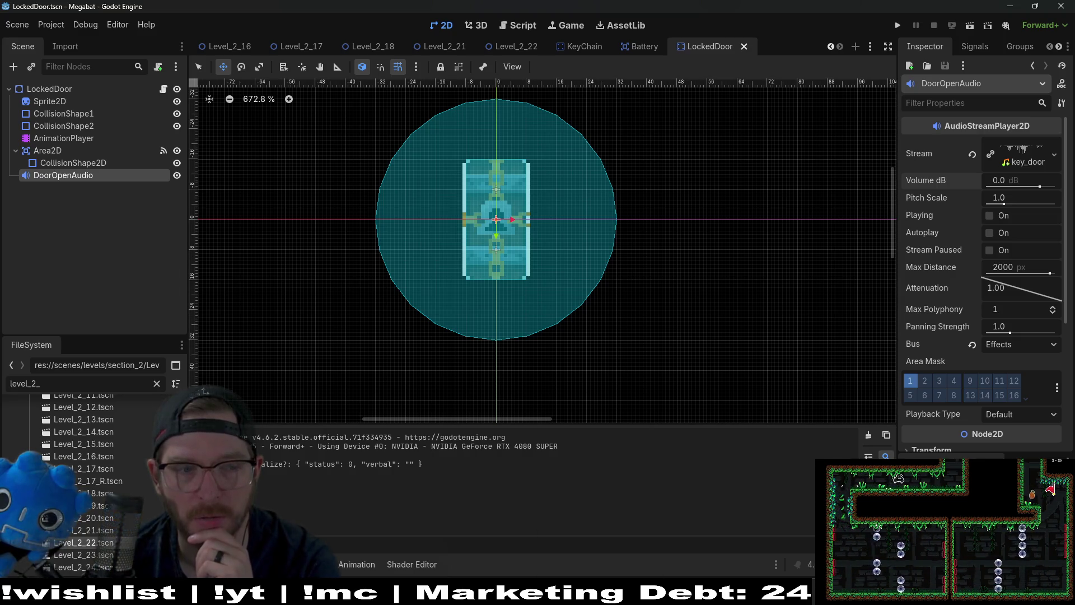
# Step: Filter the FileSystem dock for level_1a files and open Level_1A_0.tscn
pyautogui.click(156, 385)
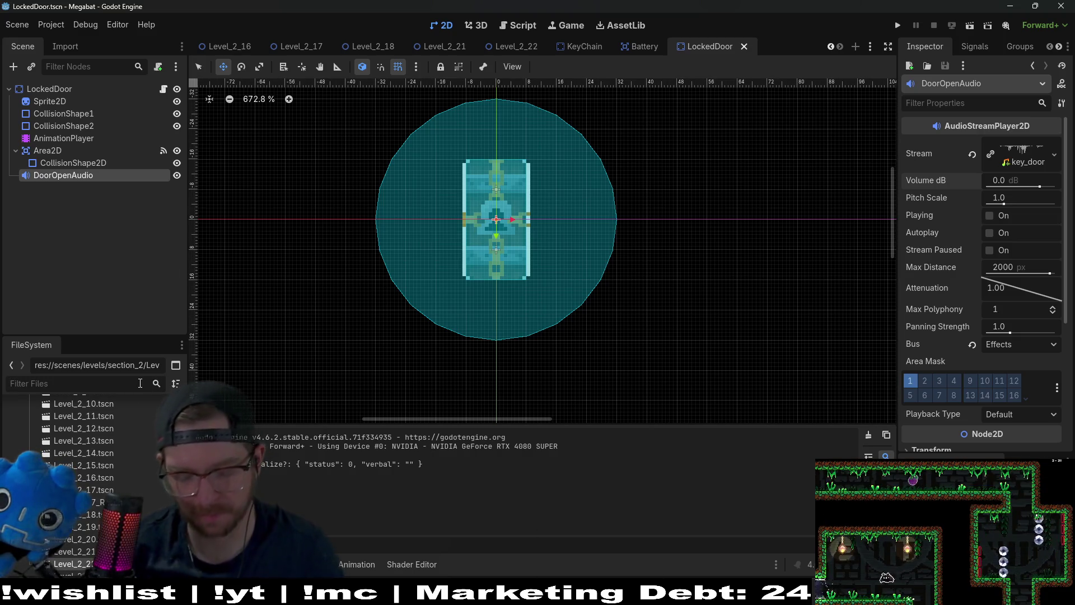
pyautogui.write('levels')
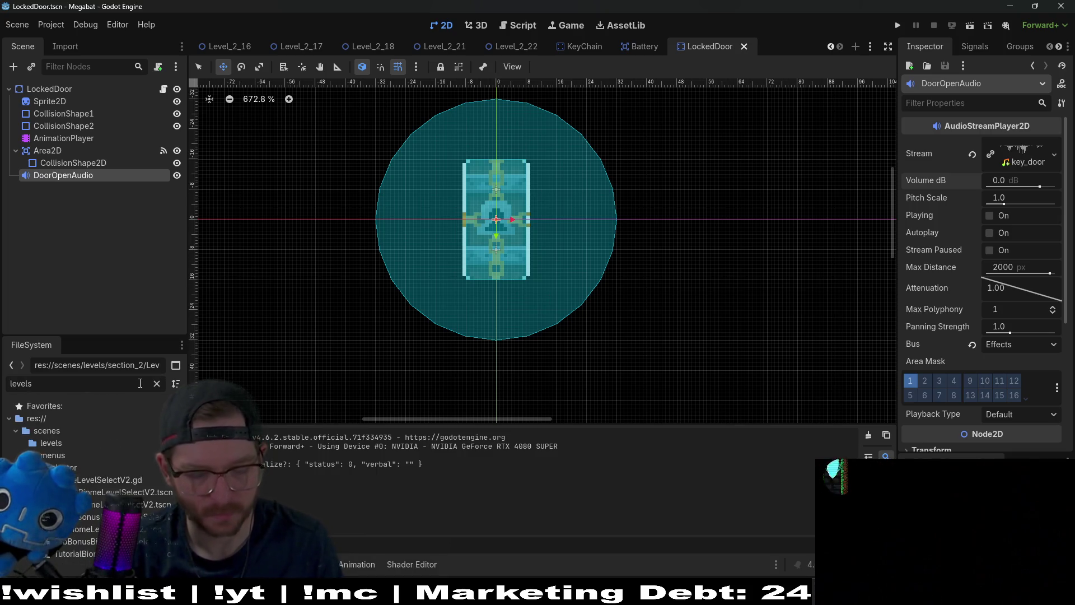
pyautogui.press('BackSpace')
pyautogui.write('_')
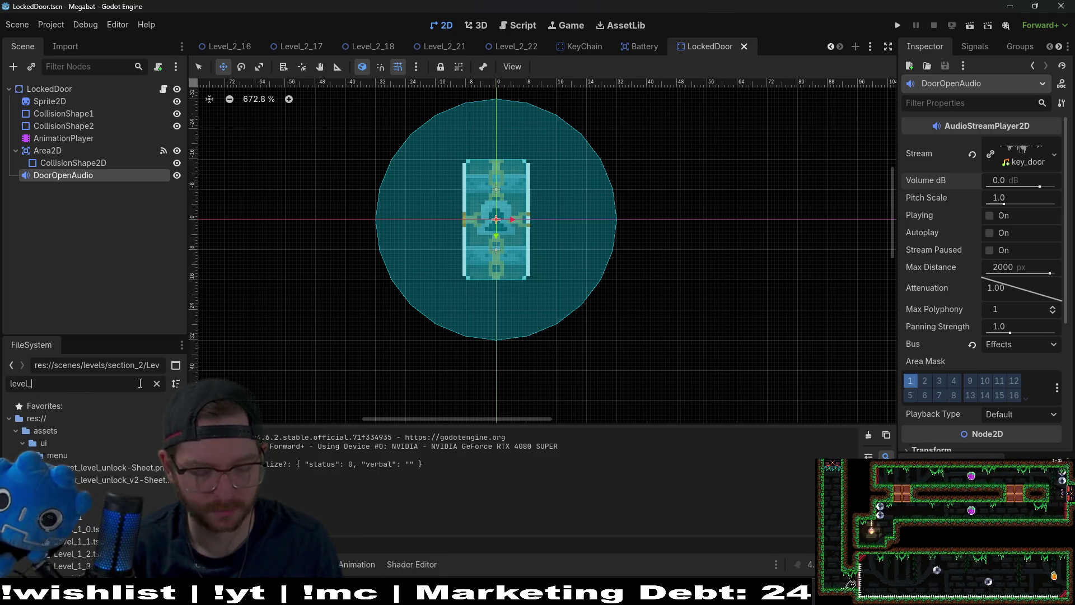
pyautogui.write('1a')
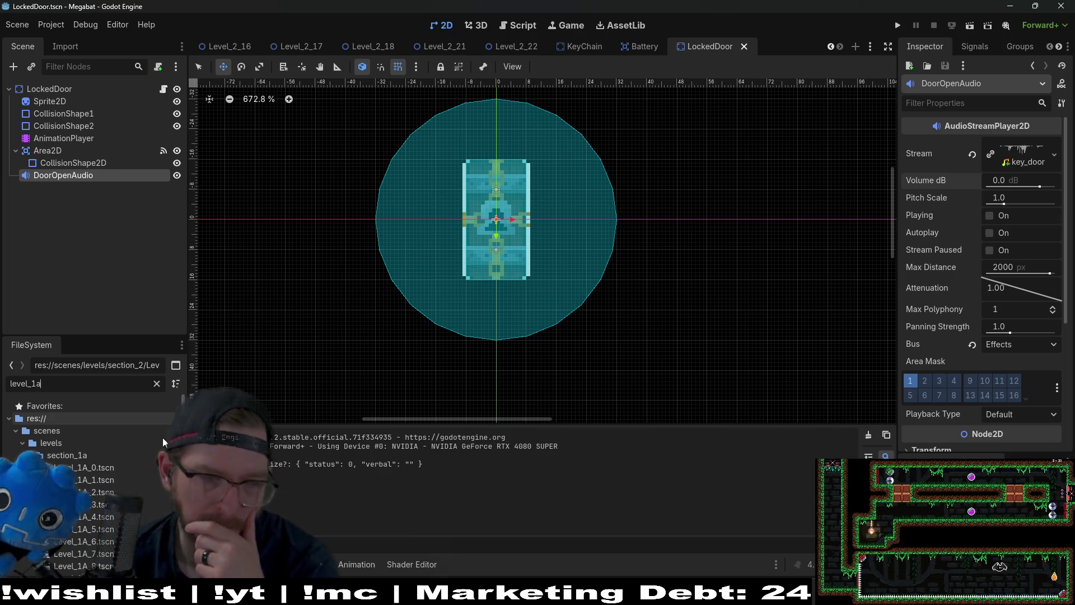
pyautogui.doubleClick(84, 467)
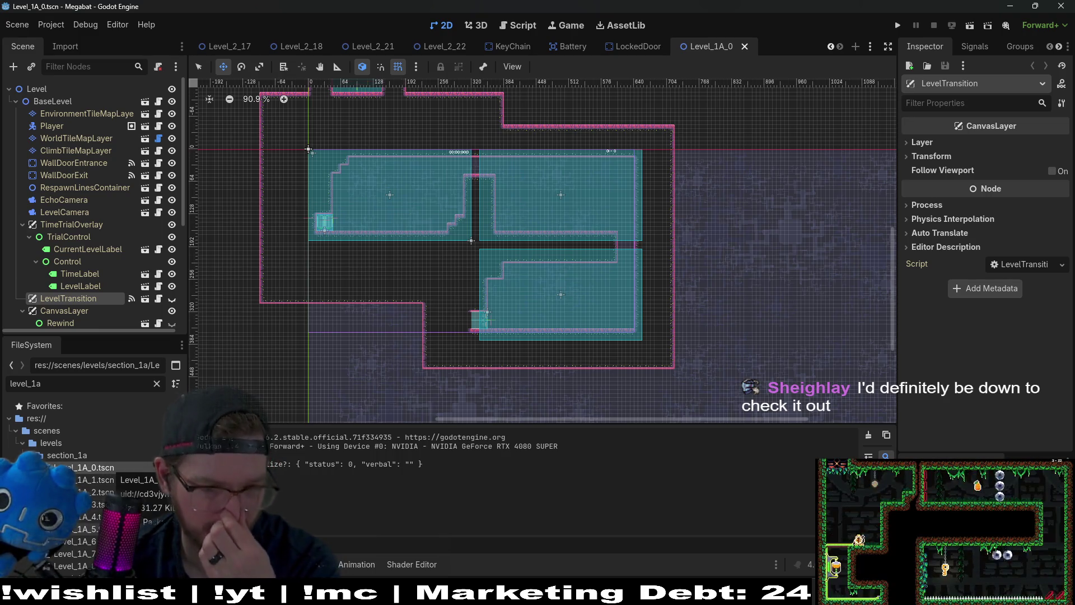
pyautogui.scroll(-4, 84, 476)
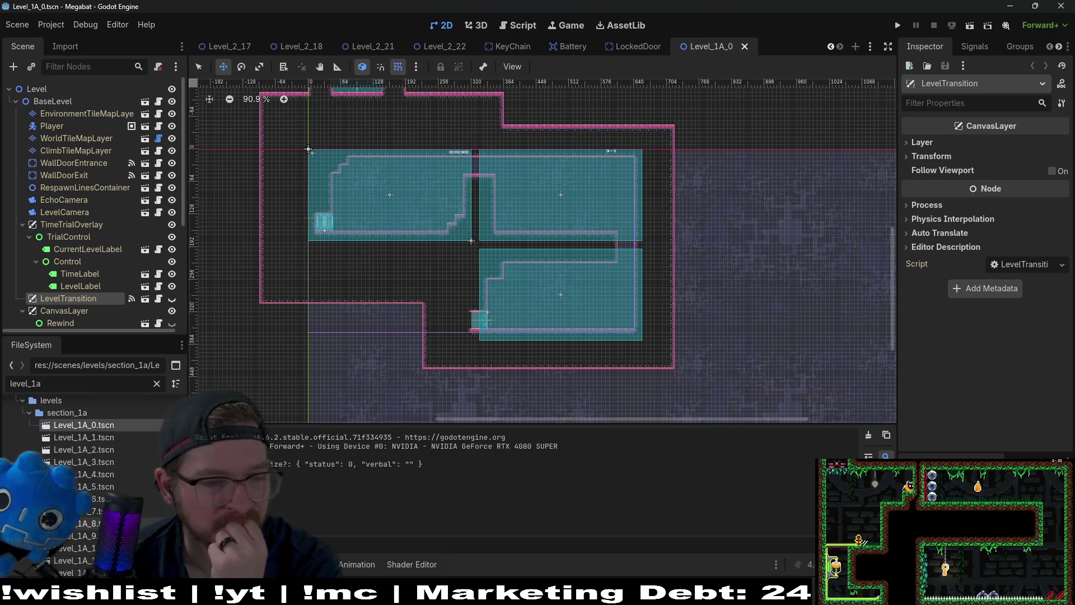
# Step: Open Level_1A_End.tscn, then Level_1A_14.tscn, leaving Level_1A_14 in the 2D editor
pyautogui.doubleClick(84, 567)
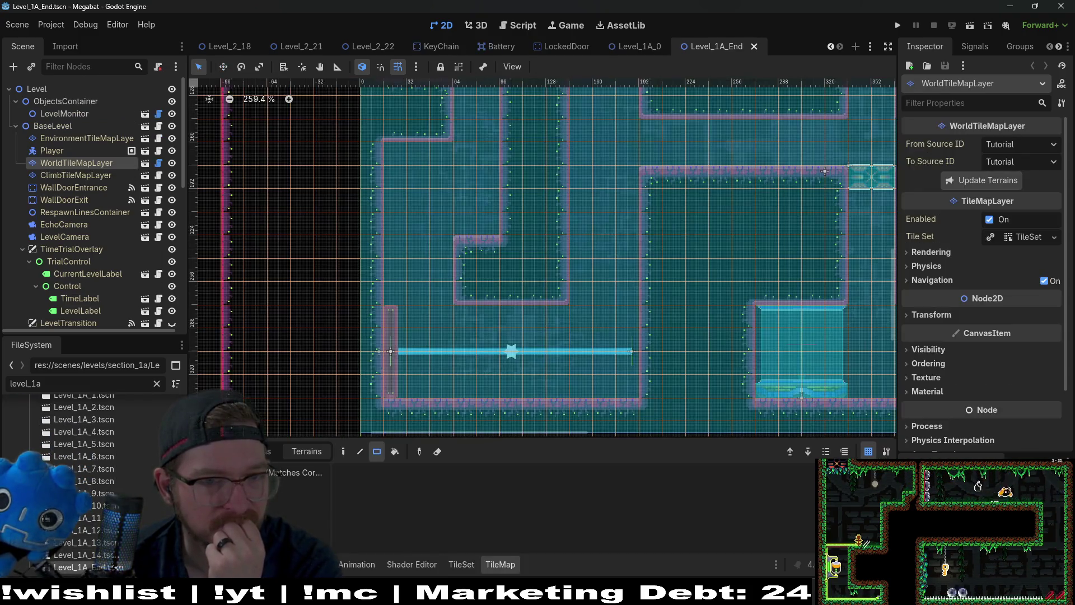
pyautogui.scroll(-5, 517, 322)
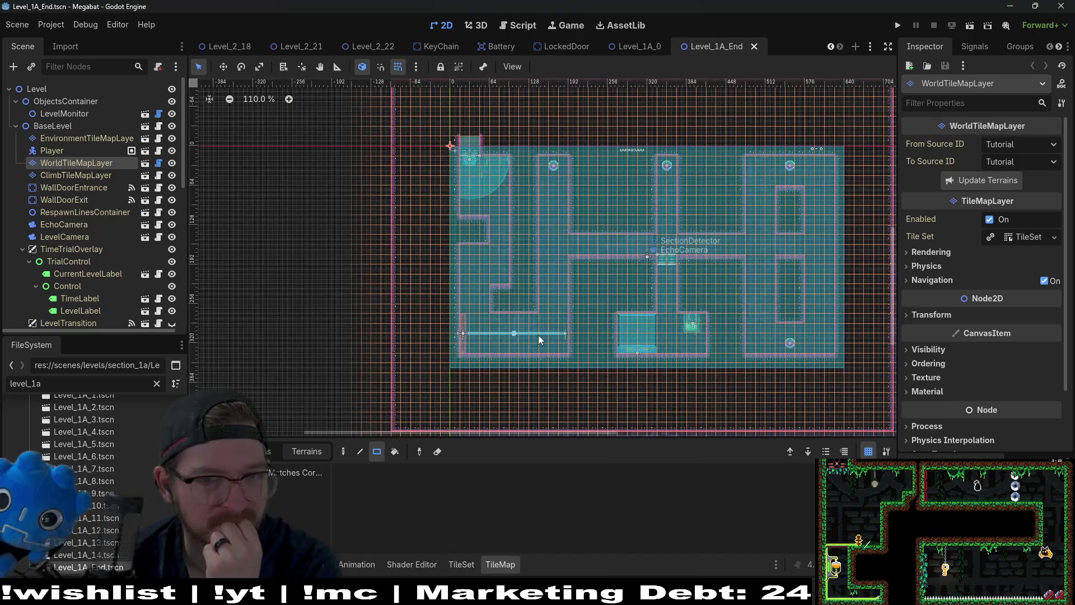
pyautogui.doubleClick(84, 554)
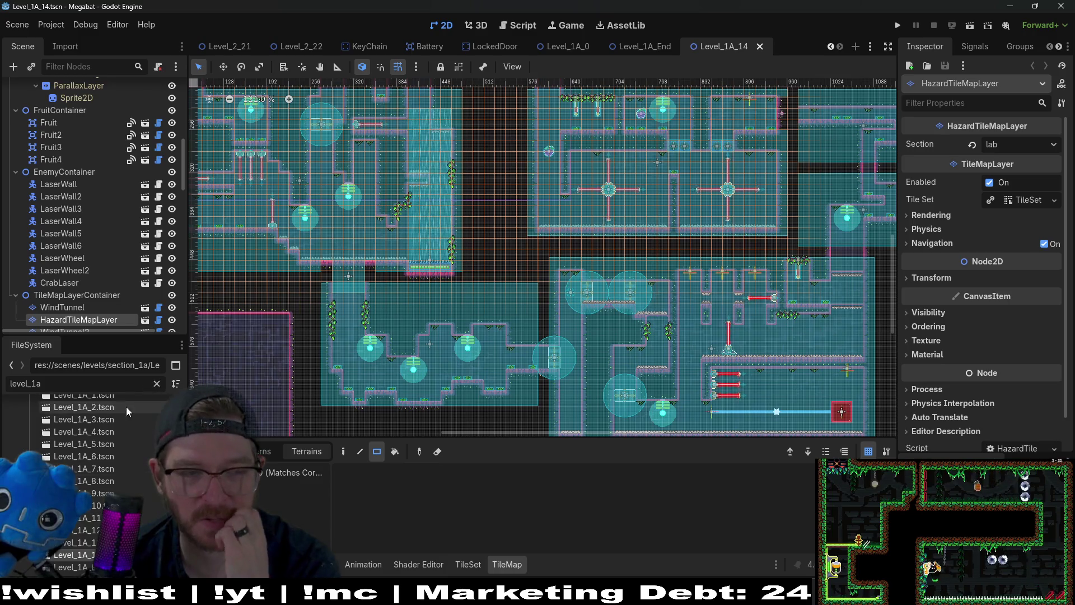
pyautogui.scroll(1, 124, 408)
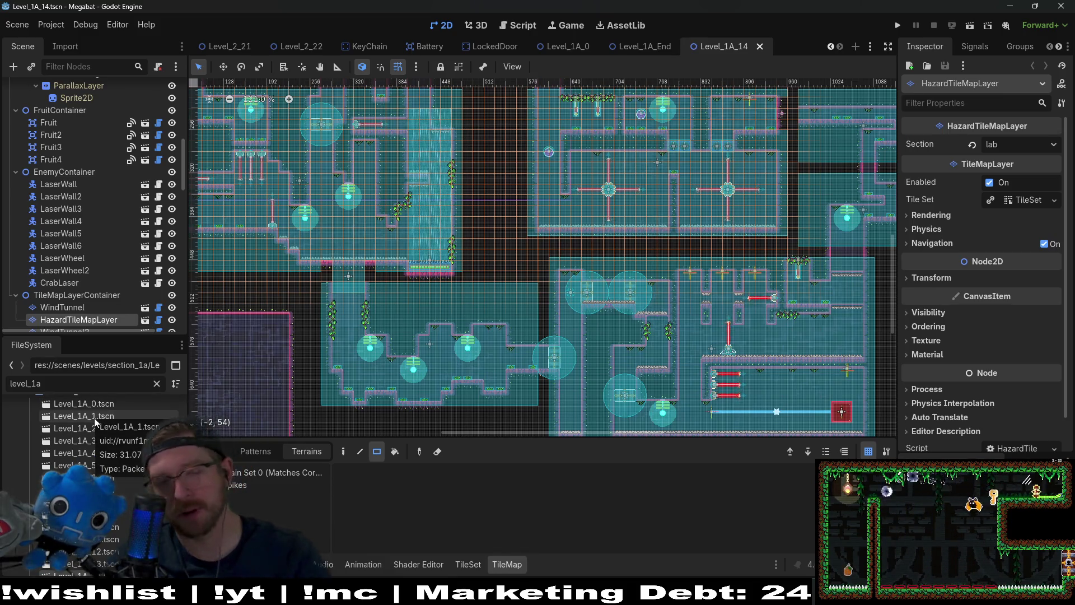
pyautogui.scroll(2, 93, 418)
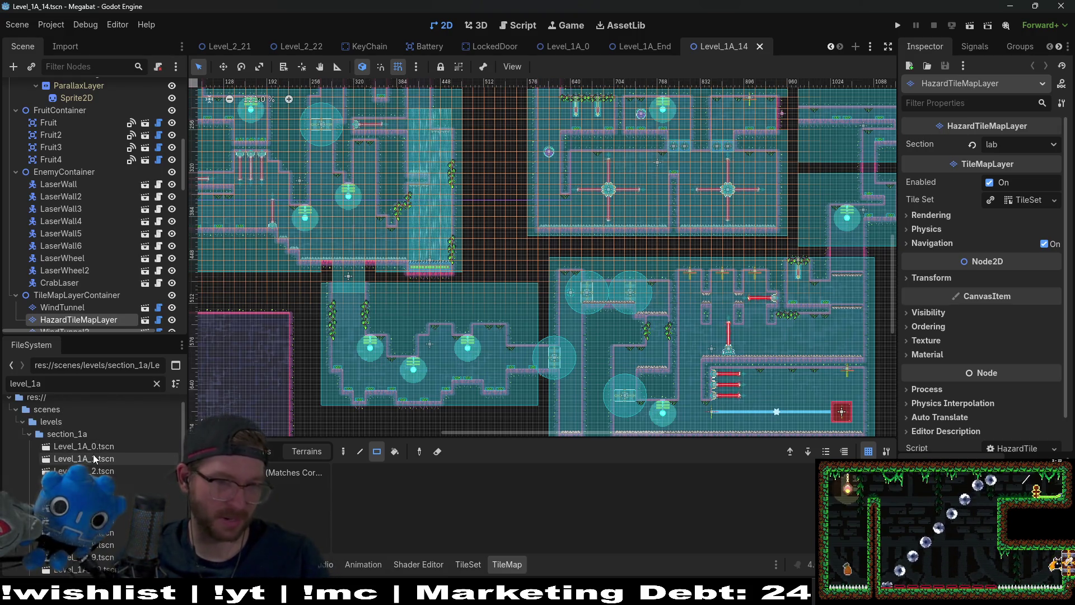
# Step: Open Level_1A_1 through Level_1A_4 in turn, zooming to inspect each layout
pyautogui.doubleClick(93, 459)
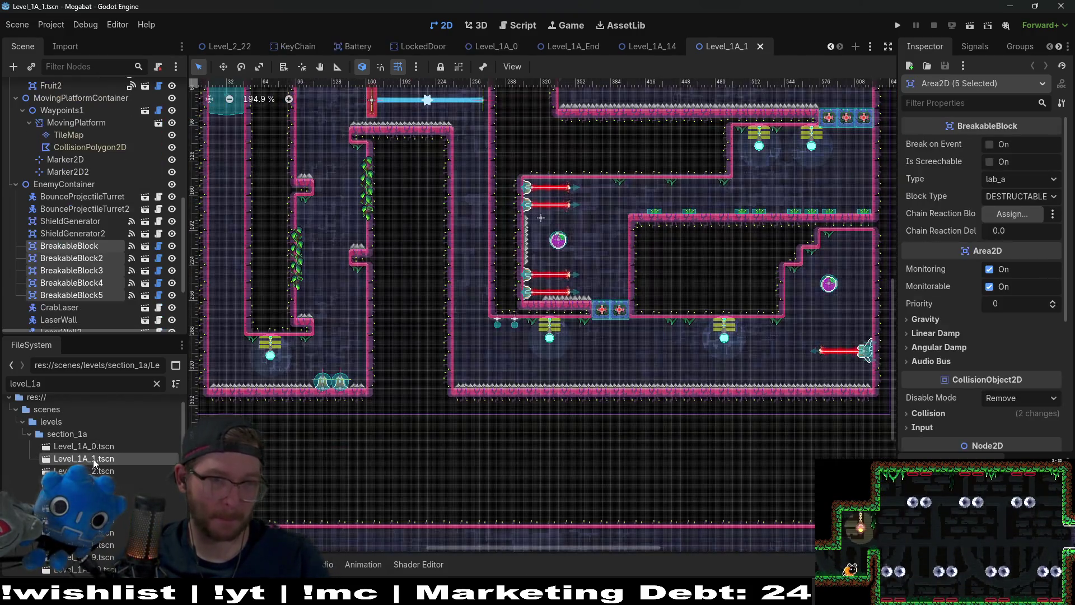
pyautogui.scroll(-1, 564, 331)
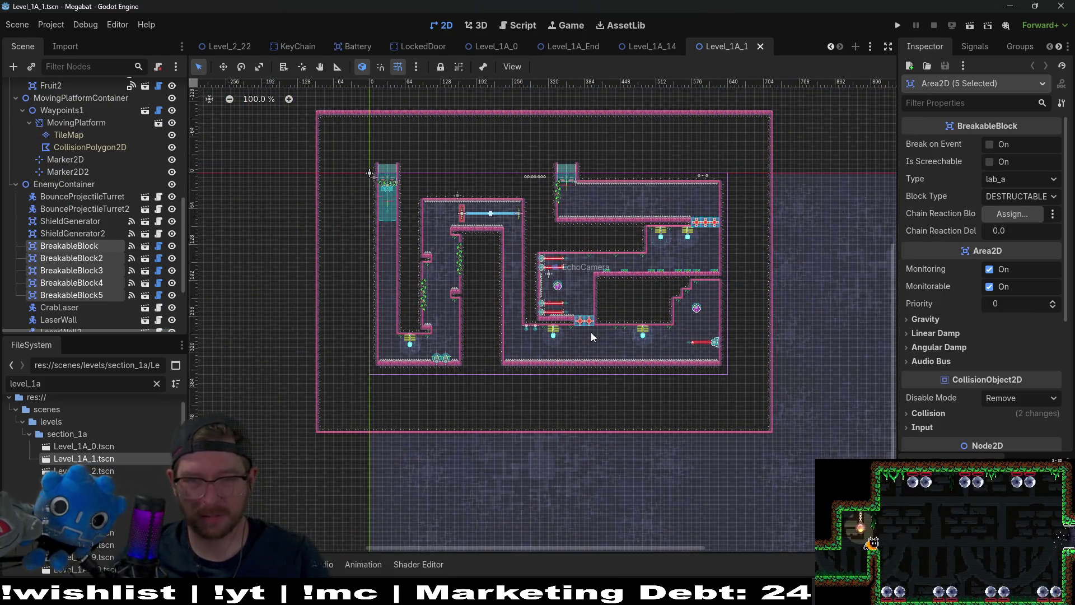
pyautogui.scroll(1, 590, 332)
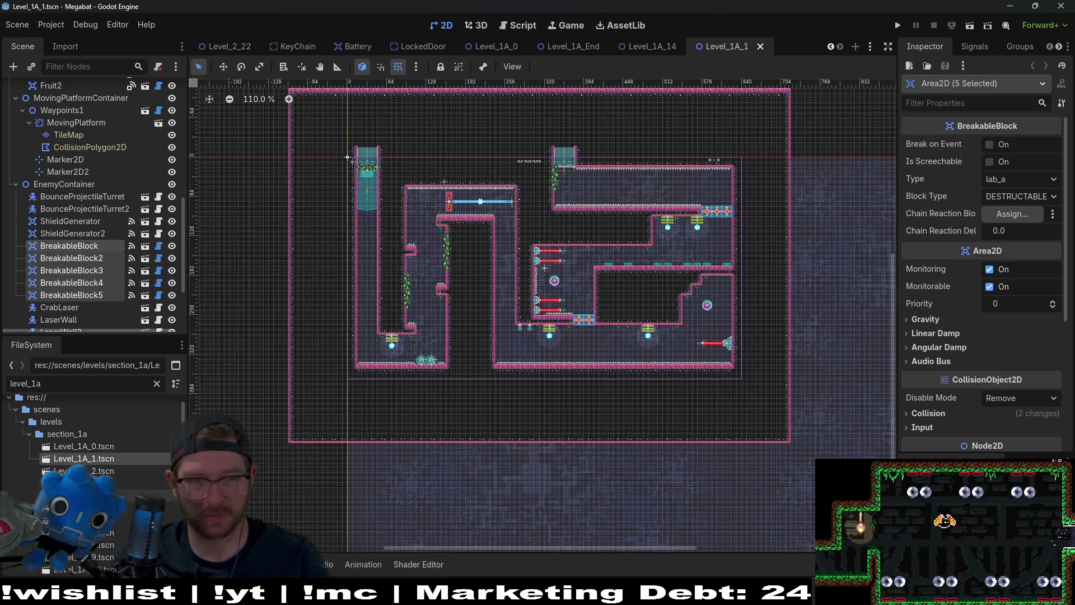
pyautogui.doubleClick(107, 471)
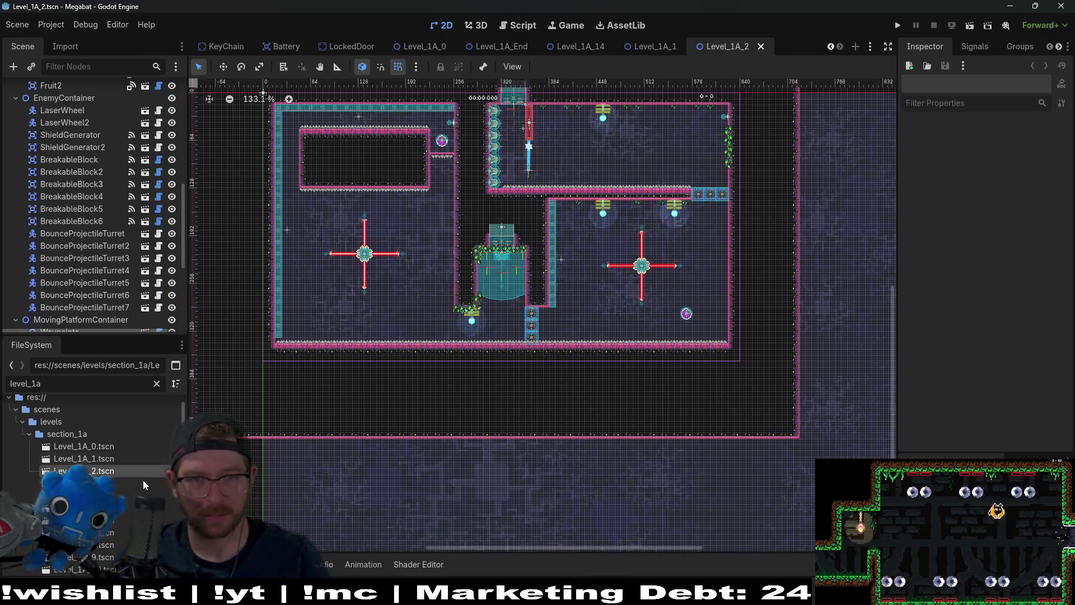
pyautogui.doubleClick(130, 484)
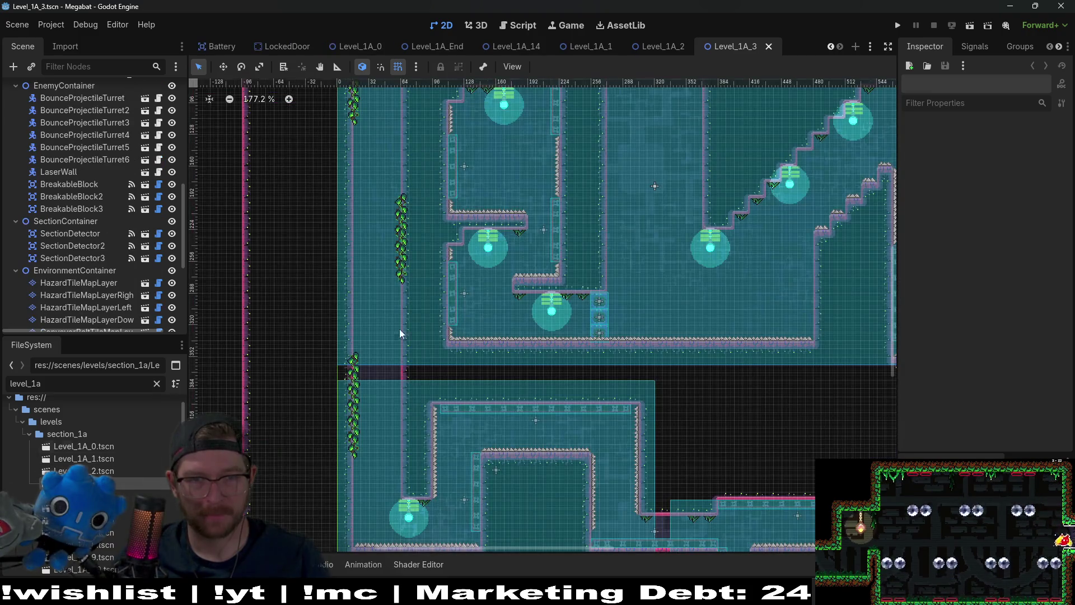
pyautogui.scroll(-4, 400, 334)
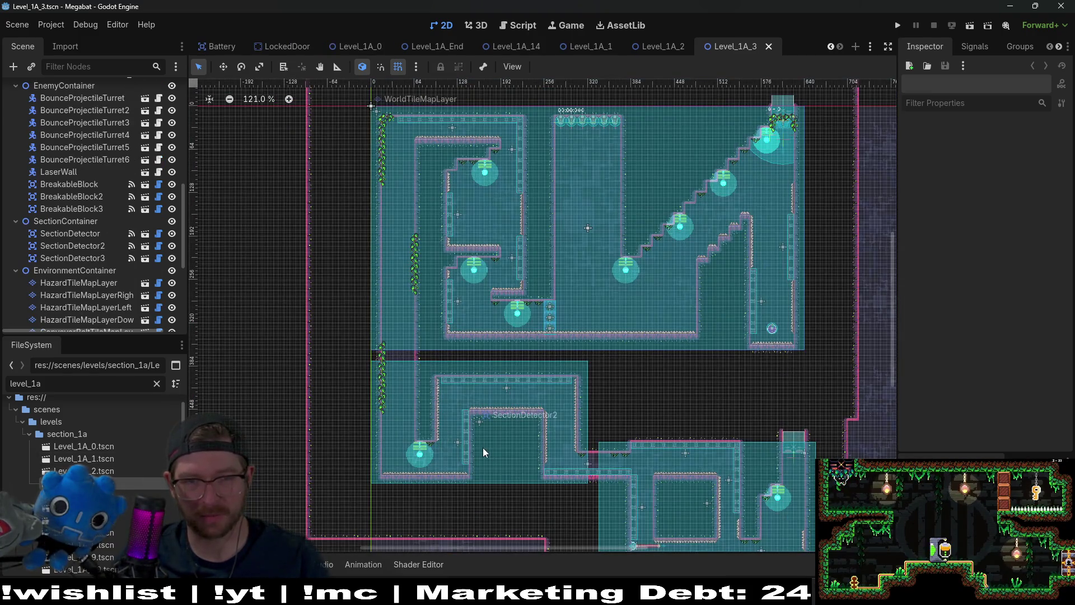
pyautogui.scroll(-3, 499, 452)
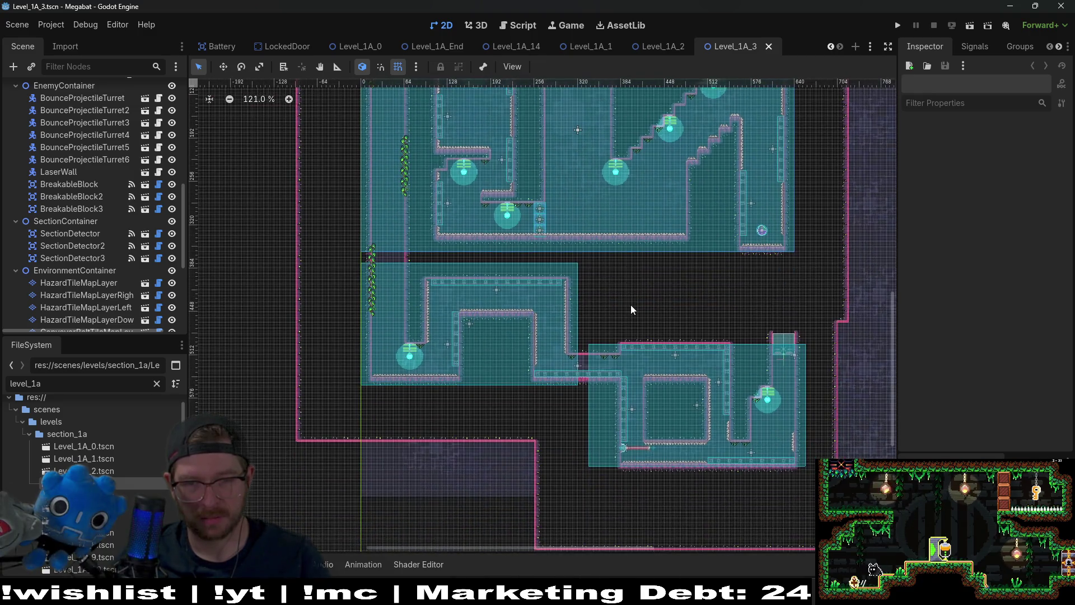
pyautogui.doubleClick(130, 496)
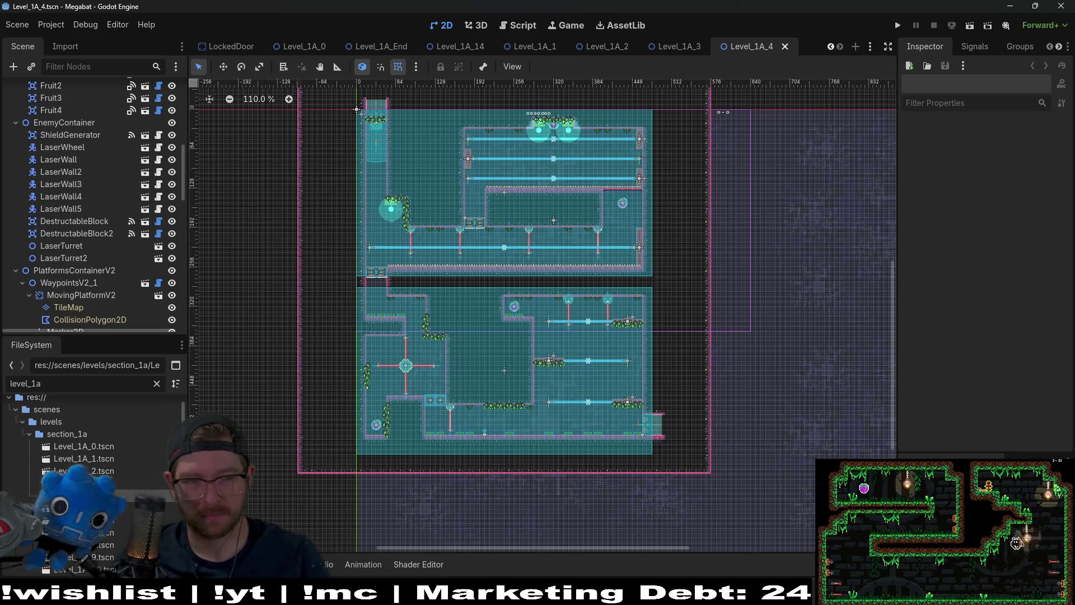
pyautogui.scroll(8, 452, 137)
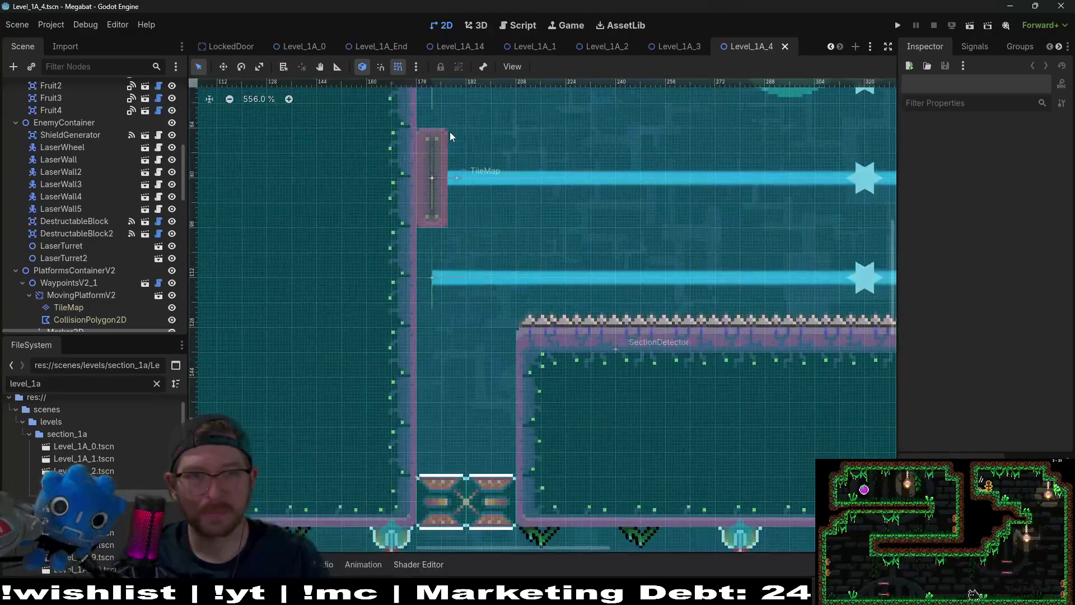
pyautogui.scroll(-5, 451, 132)
pyautogui.scroll(-2, 476, 297)
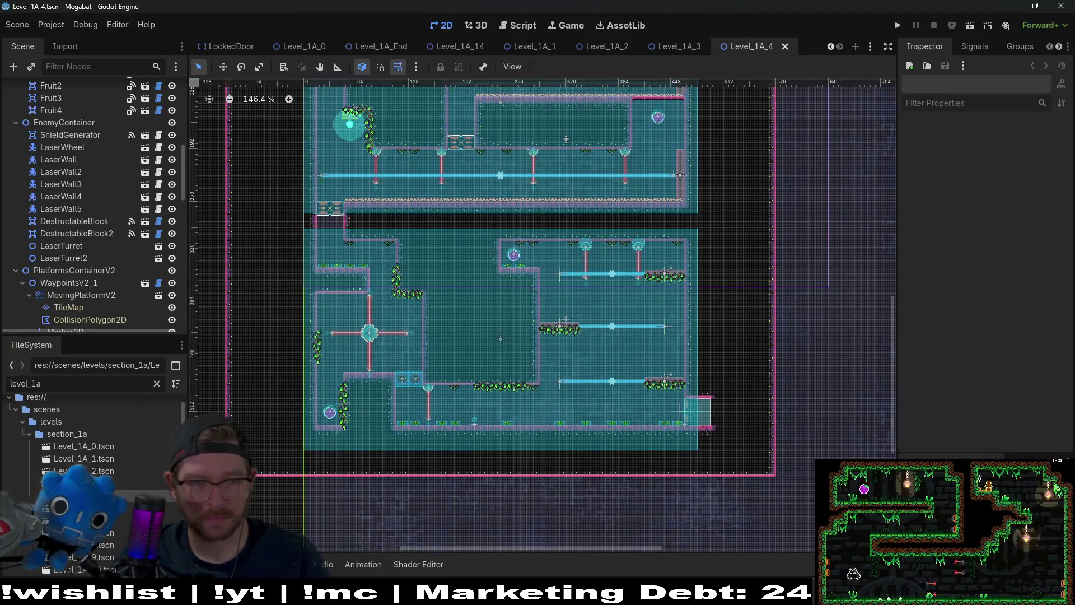
# Step: Open Level_1A_5 and Level_1A_6, panning around Level_1A_6's rooms
pyautogui.doubleClick(116, 509)
pyautogui.scroll(-3, 416, 384)
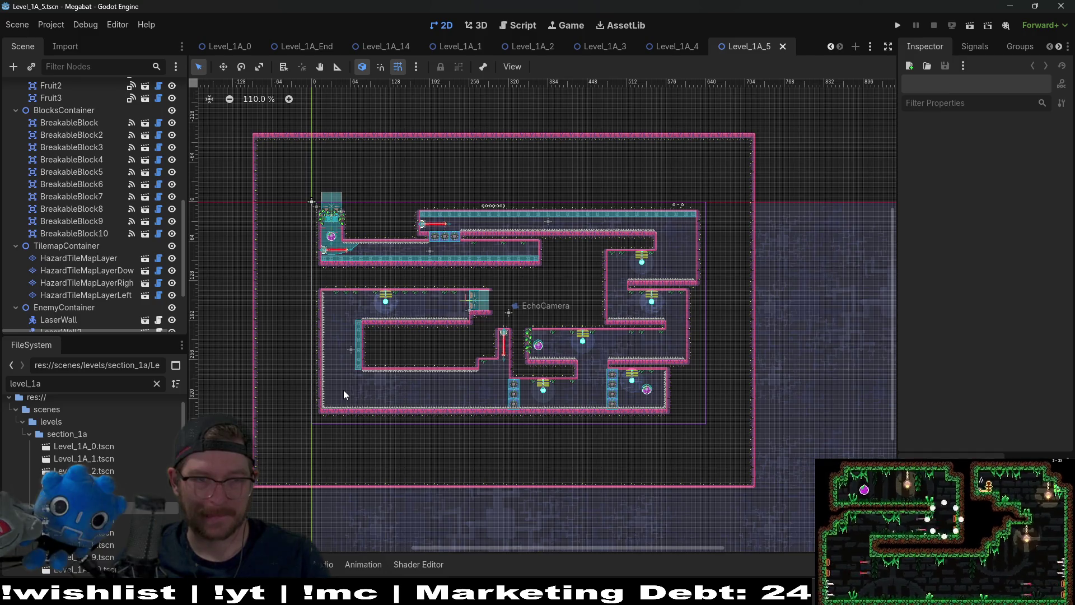
pyautogui.scroll(5, 483, 193)
pyautogui.scroll(-3, 441, 277)
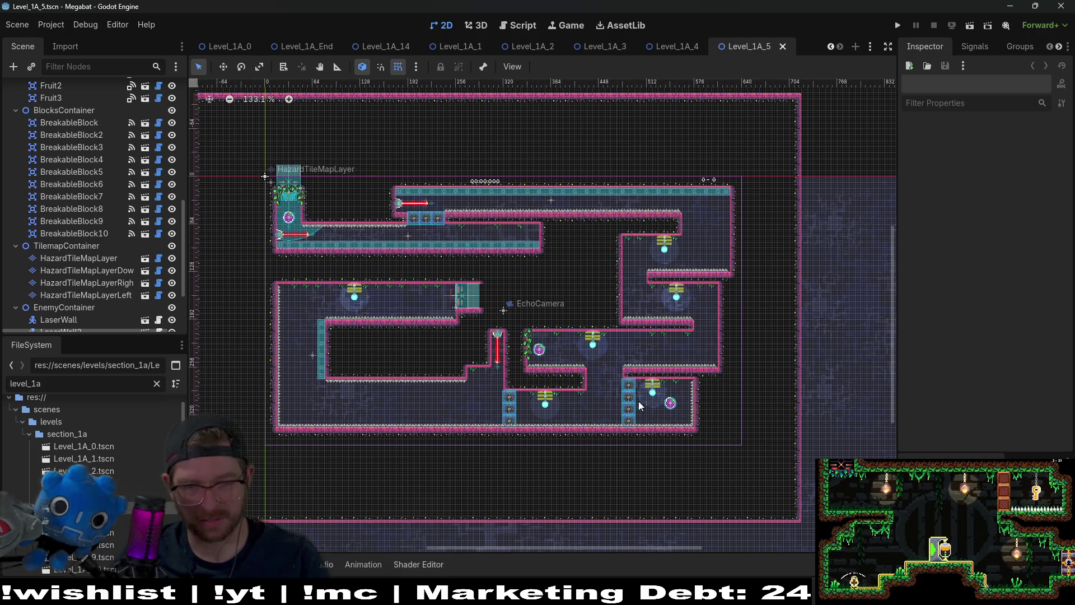
pyautogui.doubleClick(118, 522)
pyautogui.moveTo(445, 407)
pyautogui.mouseDown()
pyautogui.moveTo(499, 321)
pyautogui.moveTo(557, 284)
pyautogui.moveTo(543, 261)
pyautogui.moveTo(516, 358)
pyautogui.moveTo(481, 332)
pyautogui.moveTo(585, 370)
pyautogui.moveTo(747, 248)
pyautogui.moveTo(648, 312)
pyautogui.moveTo(593, 291)
pyautogui.moveTo(628, 281)
pyautogui.moveTo(505, 328)
pyautogui.mouseUp()
pyautogui.scroll(-5, 627, 281)
pyautogui.moveTo(522, 246); pyautogui.dragTo(518, 352)
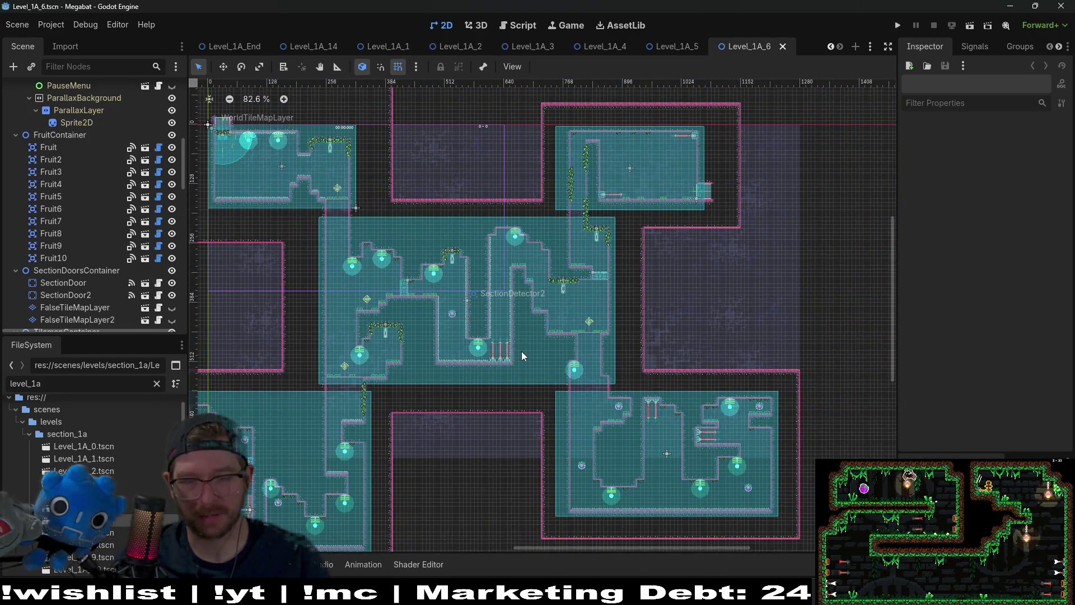
pyautogui.scroll(-2, 522, 351)
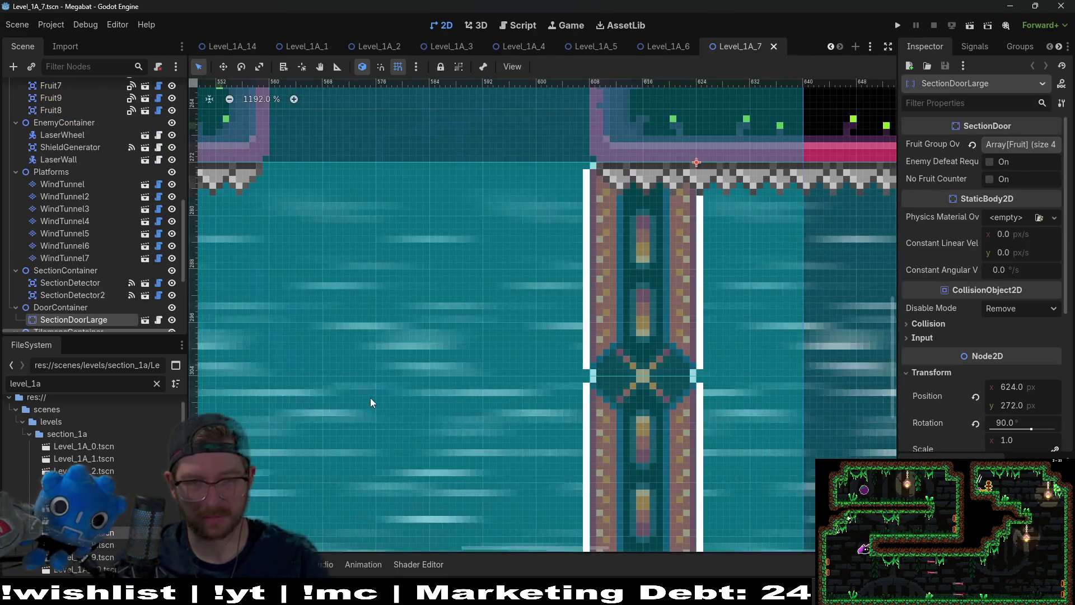
# Step: Zoom Level_1A_7 out to 214% and pan across the starting area and laser-wheel room
pyautogui.scroll(-5, 372, 398)
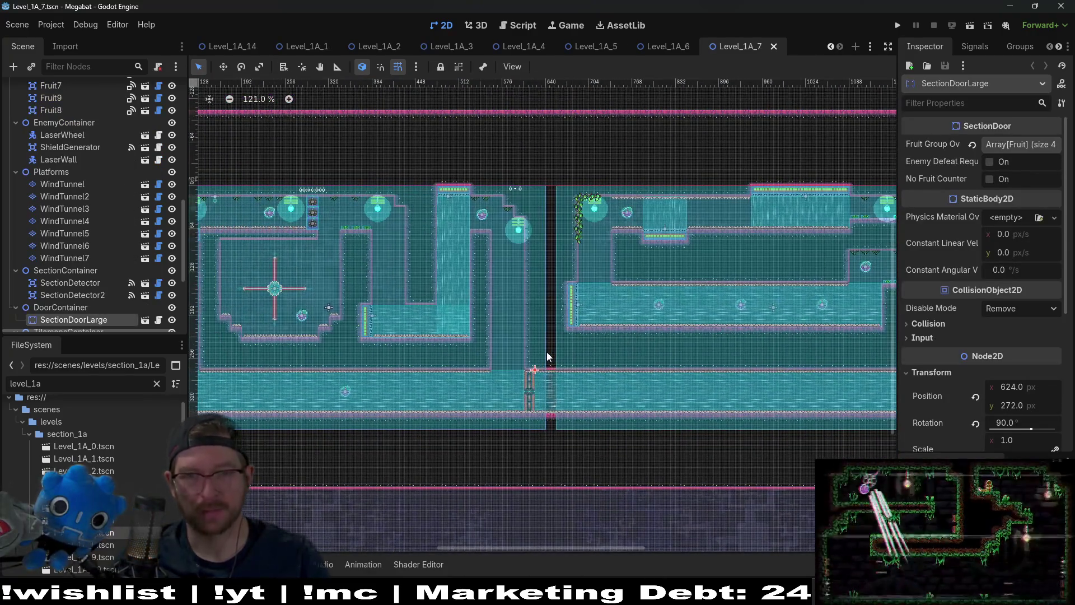
pyautogui.hscroll(-5, 517, 359)
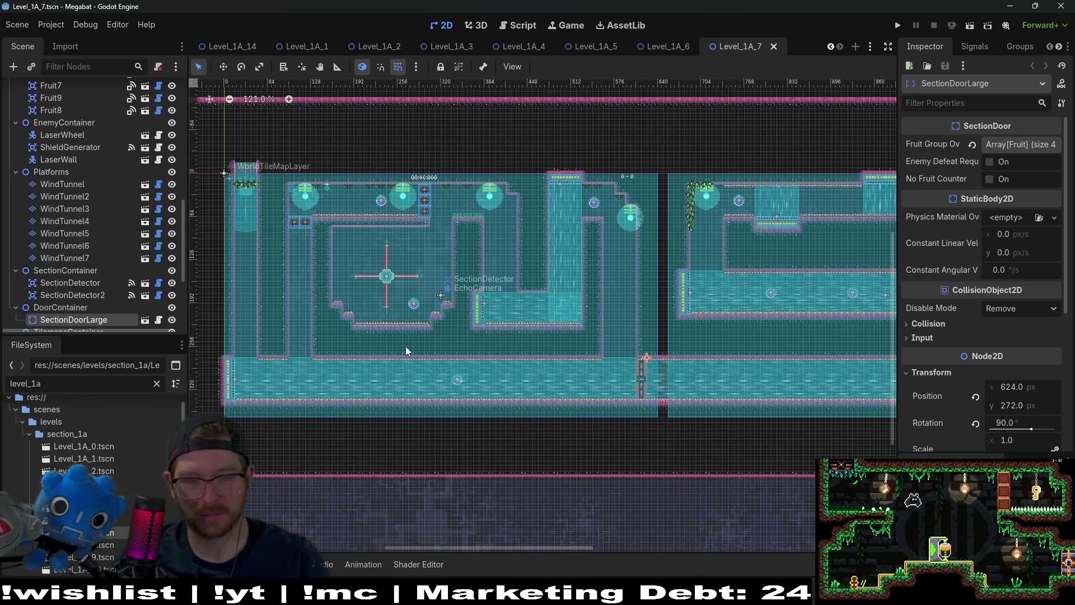
pyautogui.moveTo(405, 346); pyautogui.dragTo(485, 334)
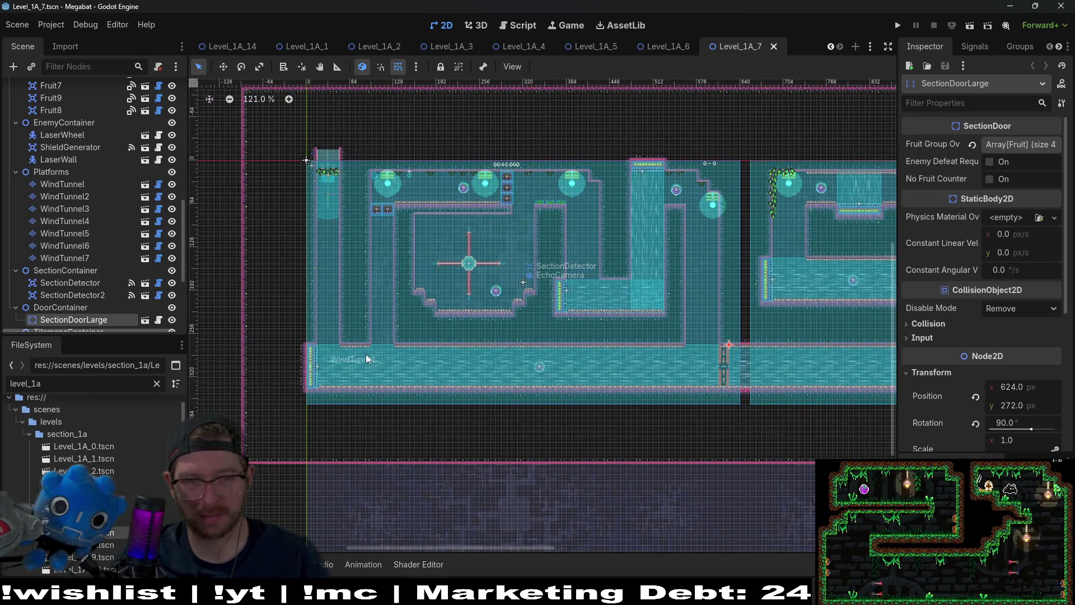
pyautogui.scroll(4, 665, 352)
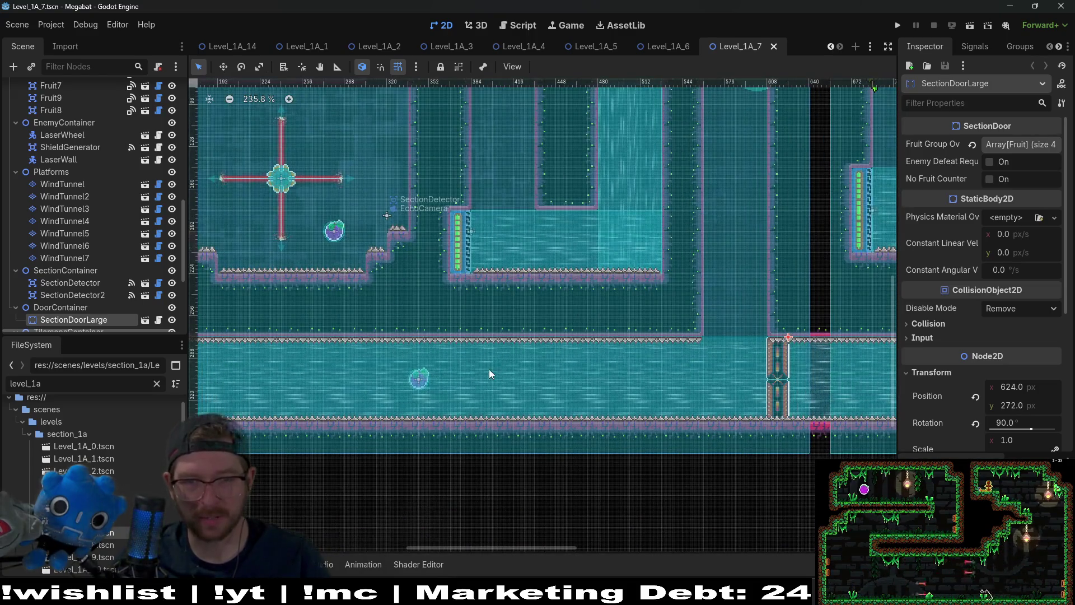
pyautogui.scroll(4, 722, 380)
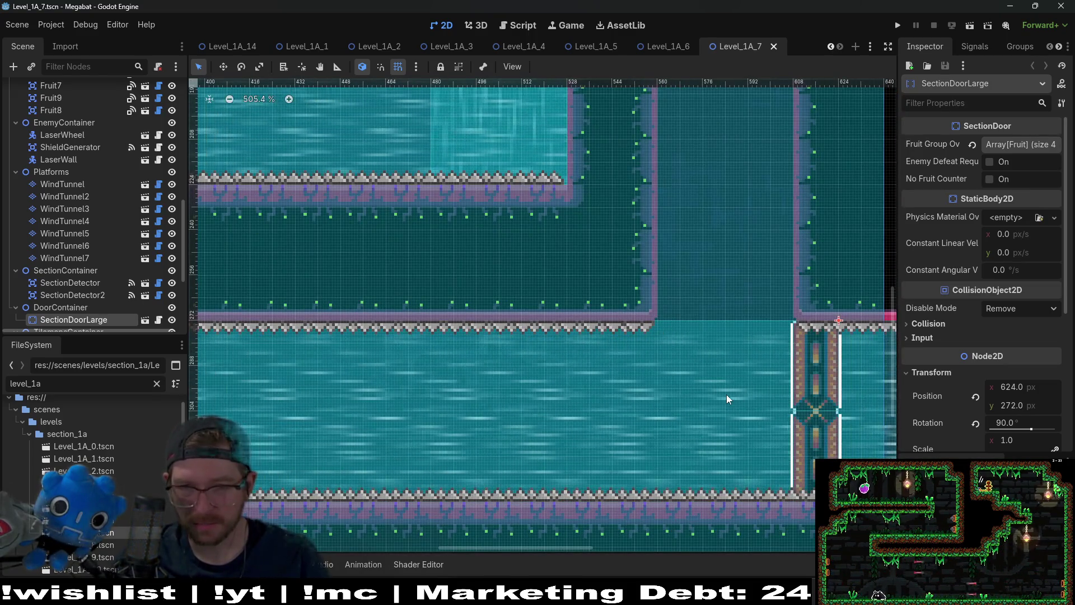
pyautogui.scroll(4, 675, 349)
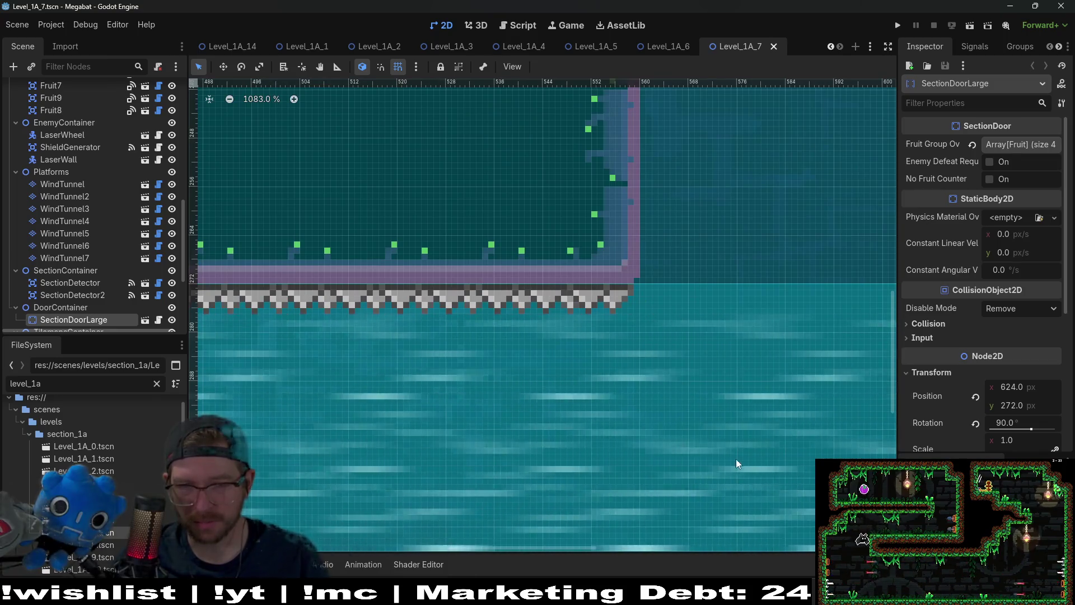
pyautogui.scroll(-4, 736, 459)
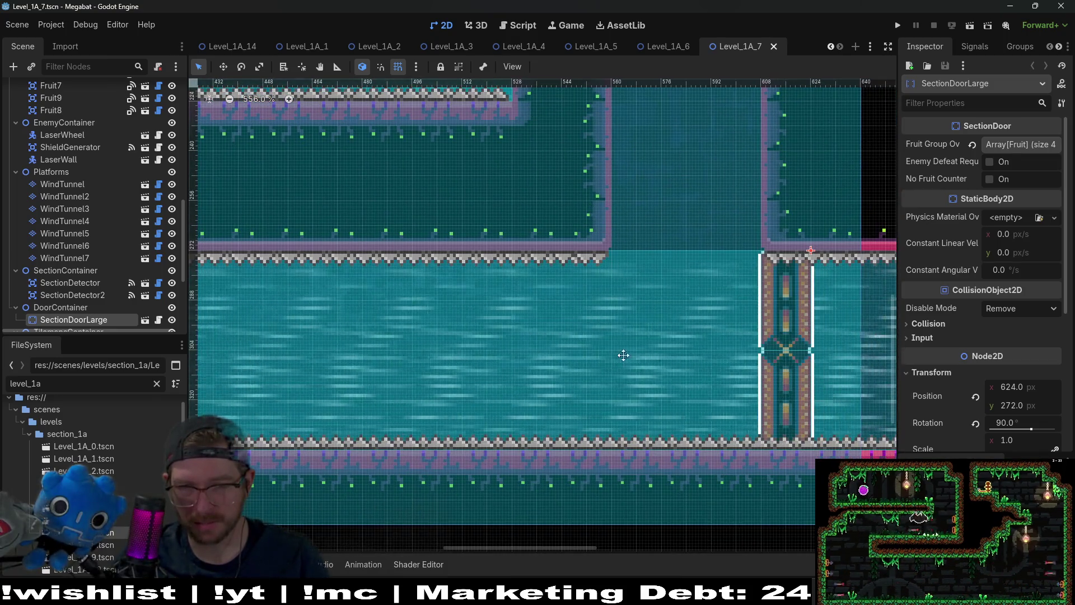
pyautogui.scroll(-5, 664, 348)
pyautogui.hscroll(-10, 608, 382)
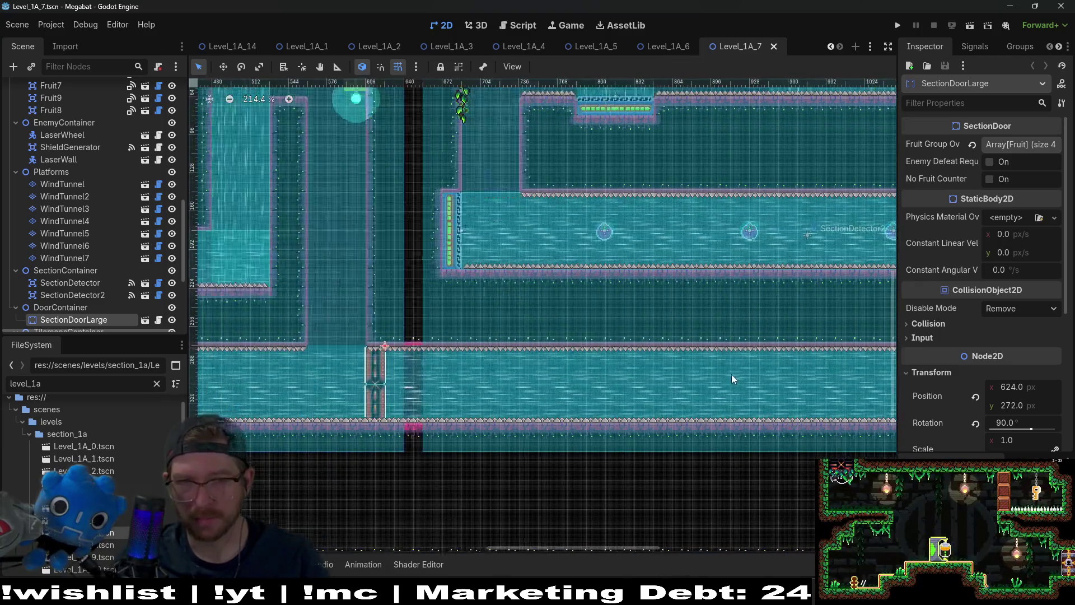
pyautogui.scroll(3, 732, 375)
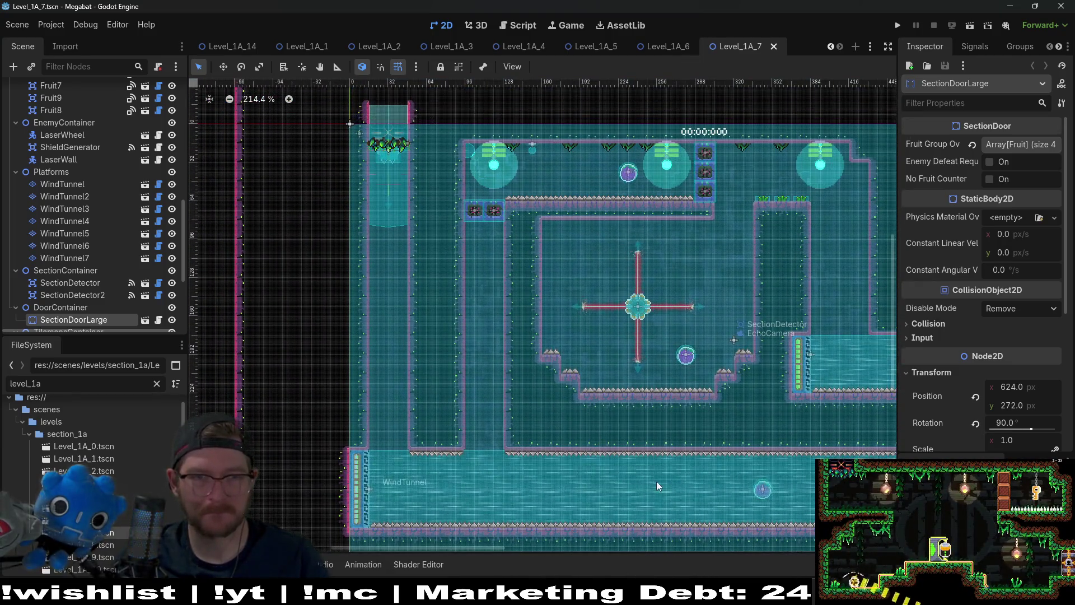
pyautogui.hscroll(5, 657, 482)
pyautogui.scroll(-4, 657, 482)
pyautogui.scroll(5, 549, 300)
pyautogui.scroll(-5, 560, 392)
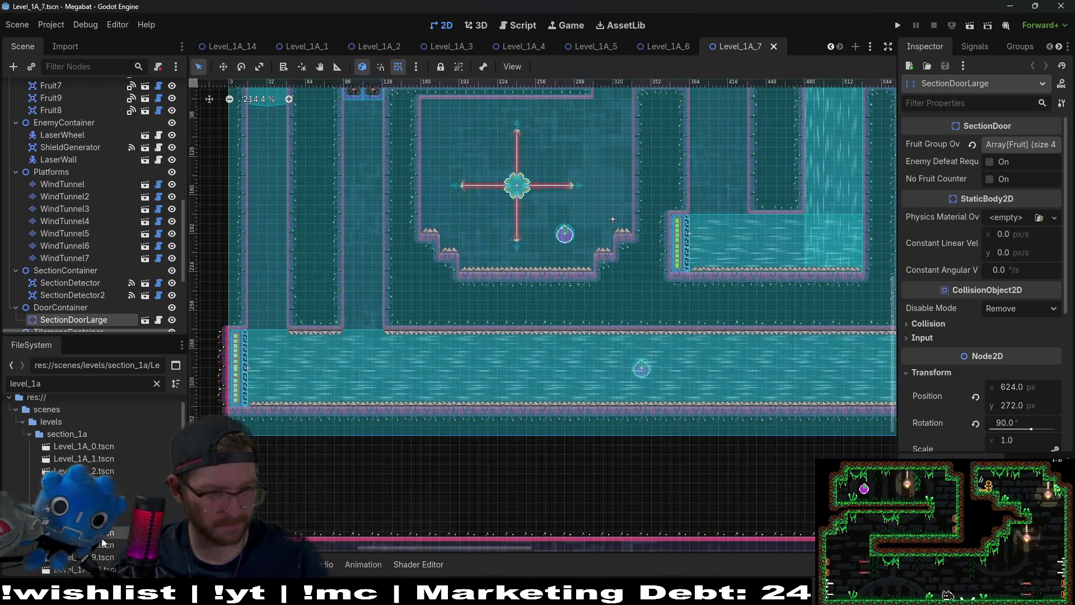
pyautogui.scroll(6, 586, 343)
pyautogui.hscroll(1, 578, 384)
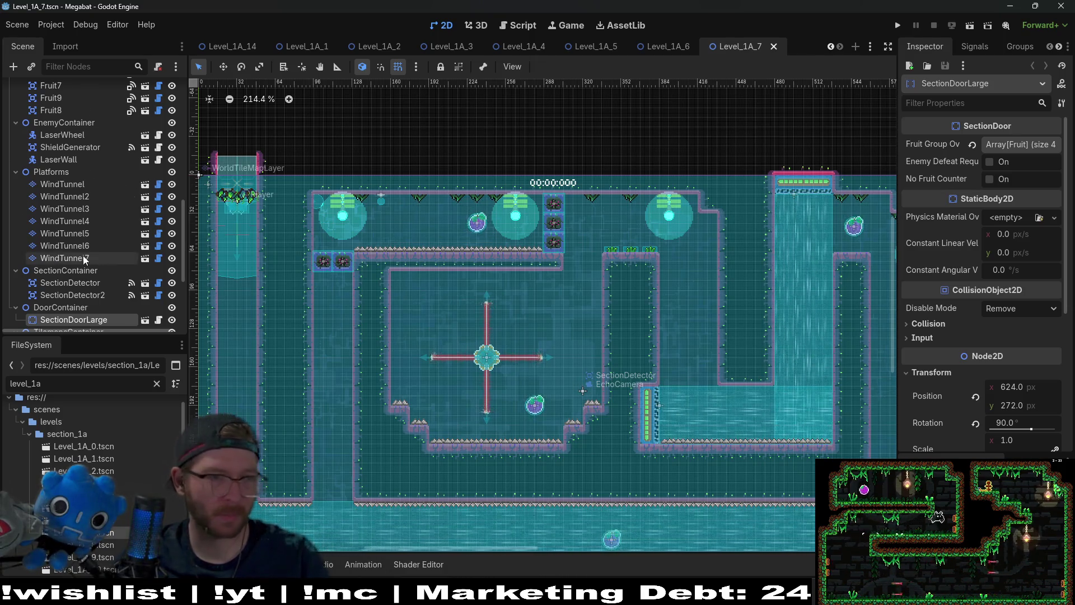
pyautogui.scroll(-5, 81, 266)
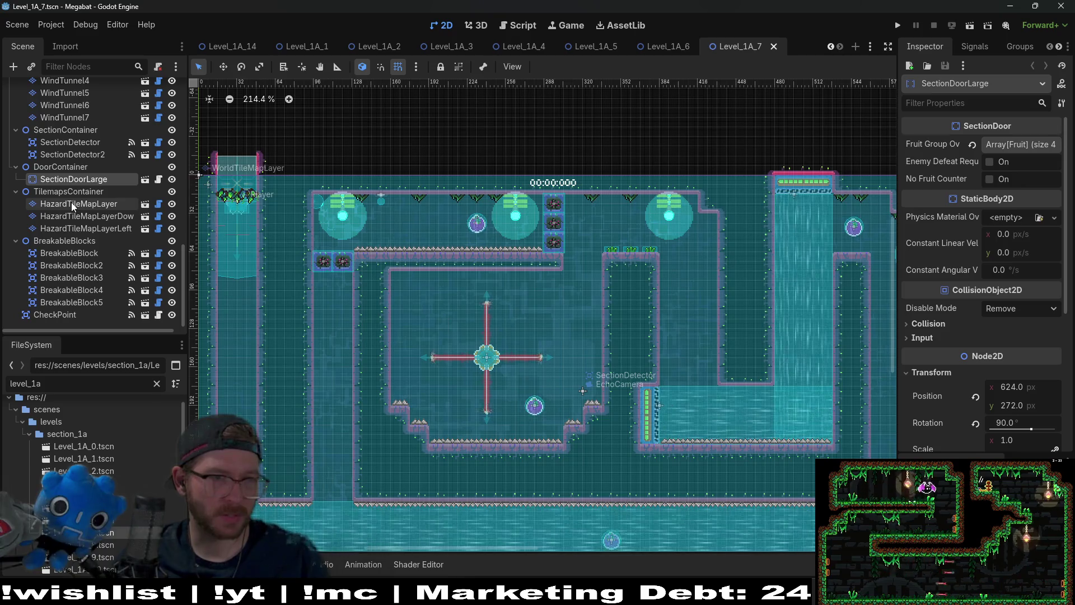
# Step: Move BreakableBlocks above TilemapsContainer in Level_1A_7's node tree and save the scene
pyautogui.click(72, 203)
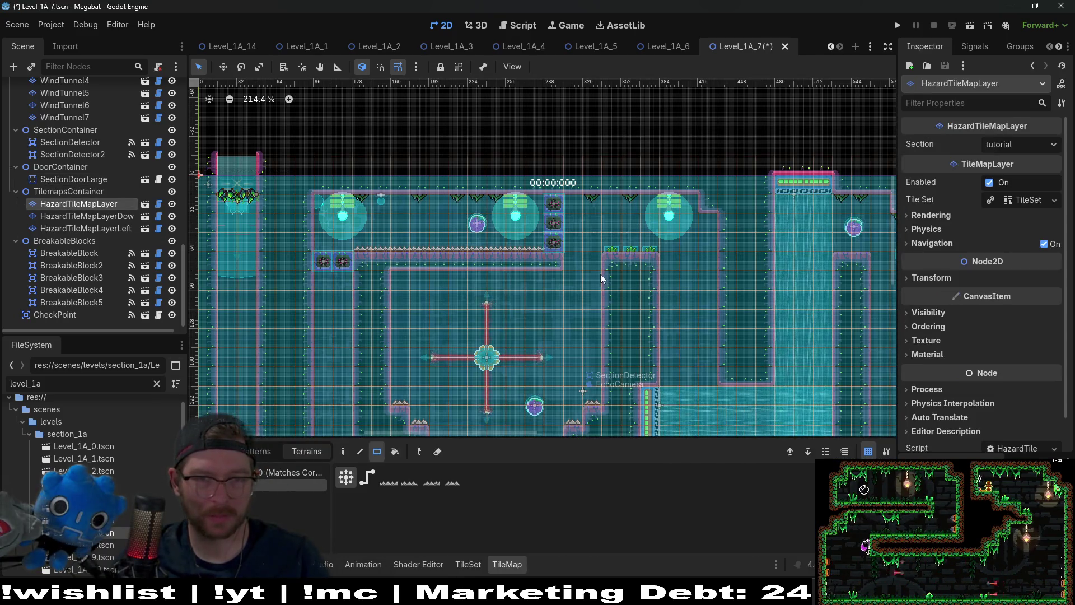
pyautogui.scroll(5, 551, 246)
pyautogui.scroll(2, 83, 219)
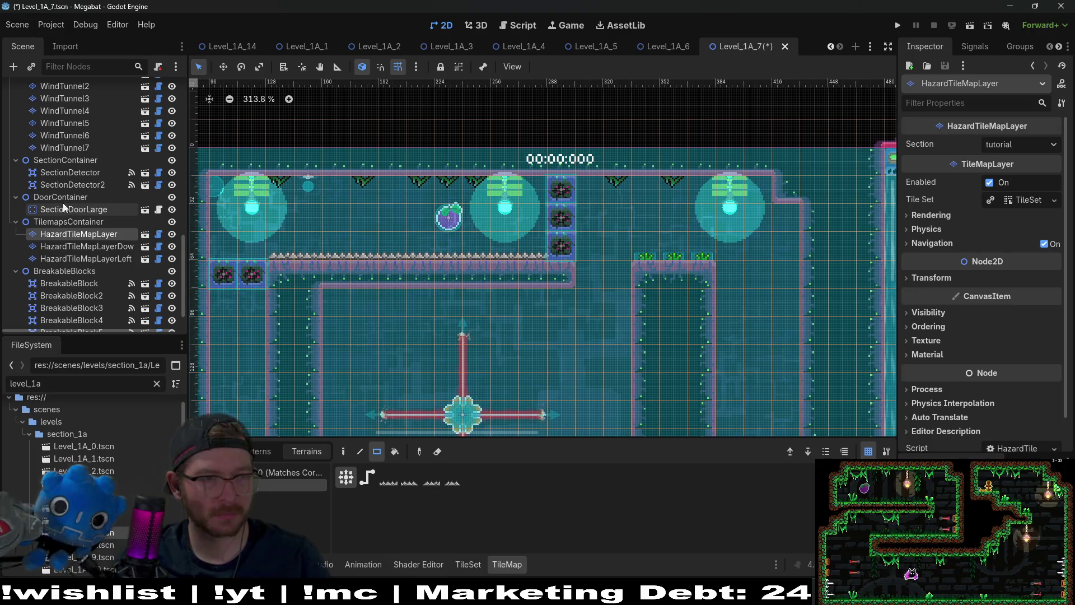
pyautogui.scroll(2, 73, 236)
pyautogui.scroll(-3, 65, 276)
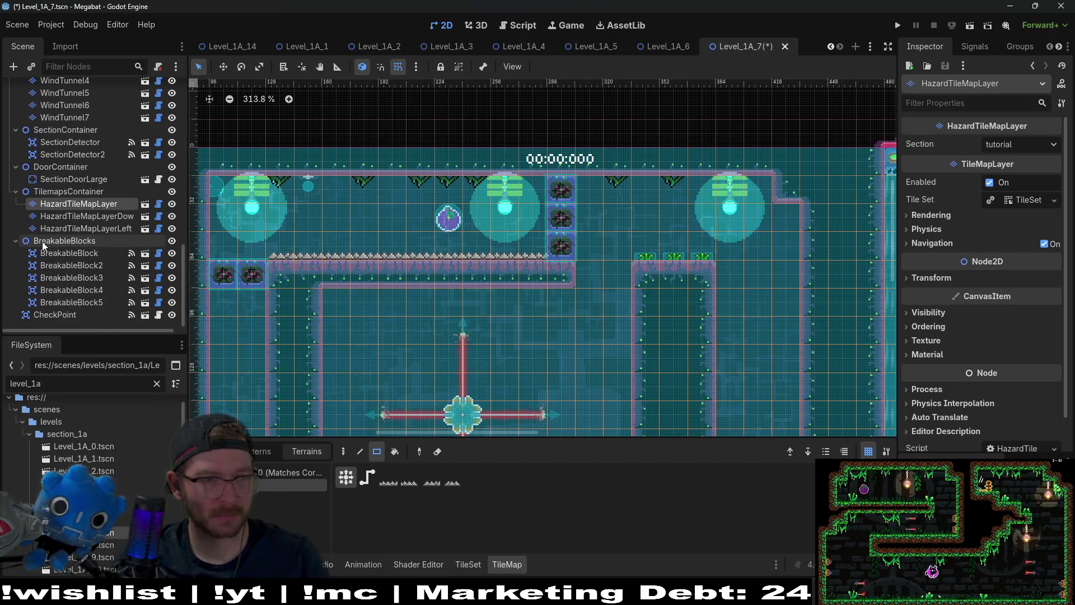
pyautogui.moveTo(65, 241); pyautogui.dragTo(45, 187)
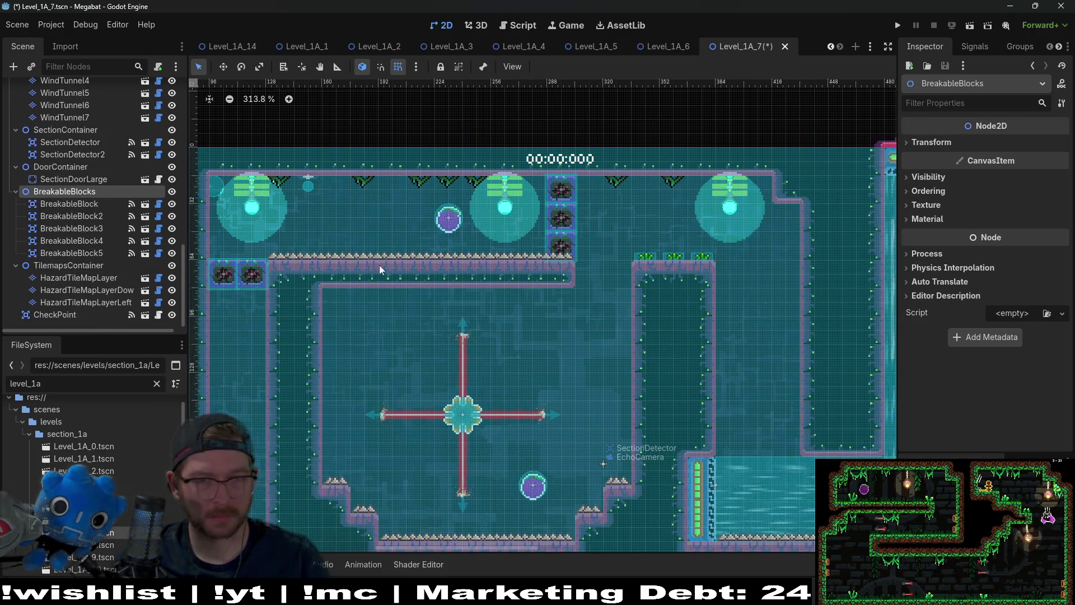
pyautogui.scroll(-3, 432, 278)
pyautogui.moveTo(538, 394); pyautogui.dragTo(473, 267)
pyautogui.hotkey('ctrl', 's')
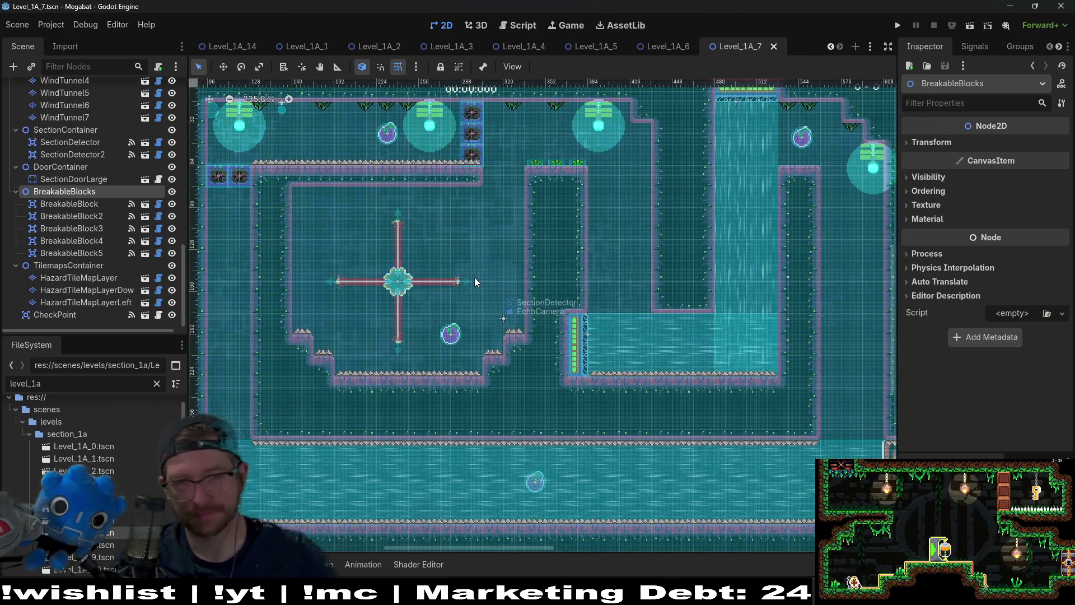
# Step: Open the Level_1A_8 and Level_1A_9 scenes
pyautogui.scroll(-4, 475, 278)
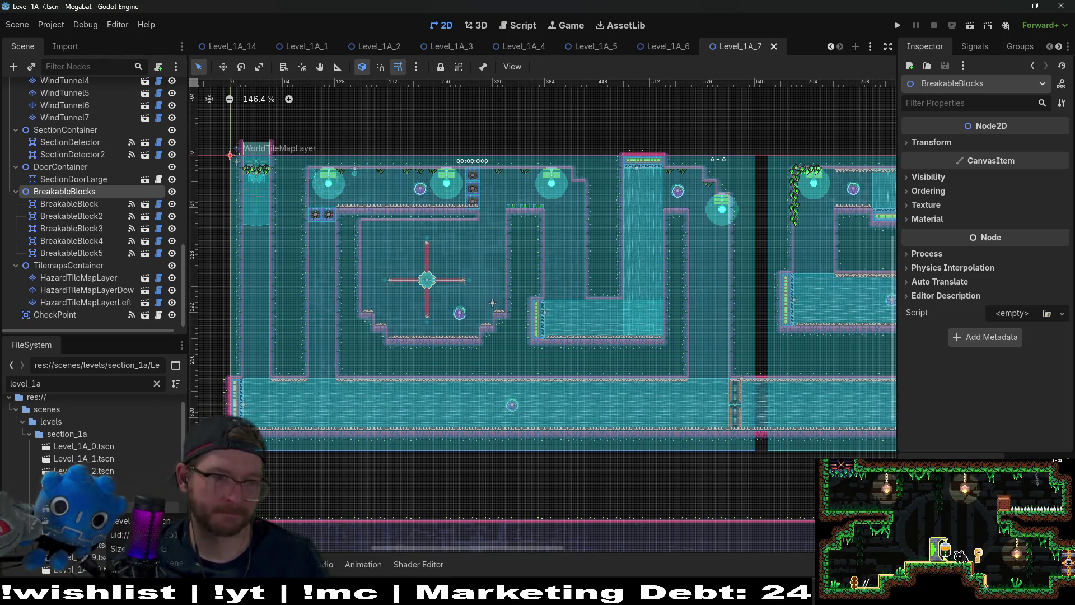
pyautogui.scroll(-3, 102, 442)
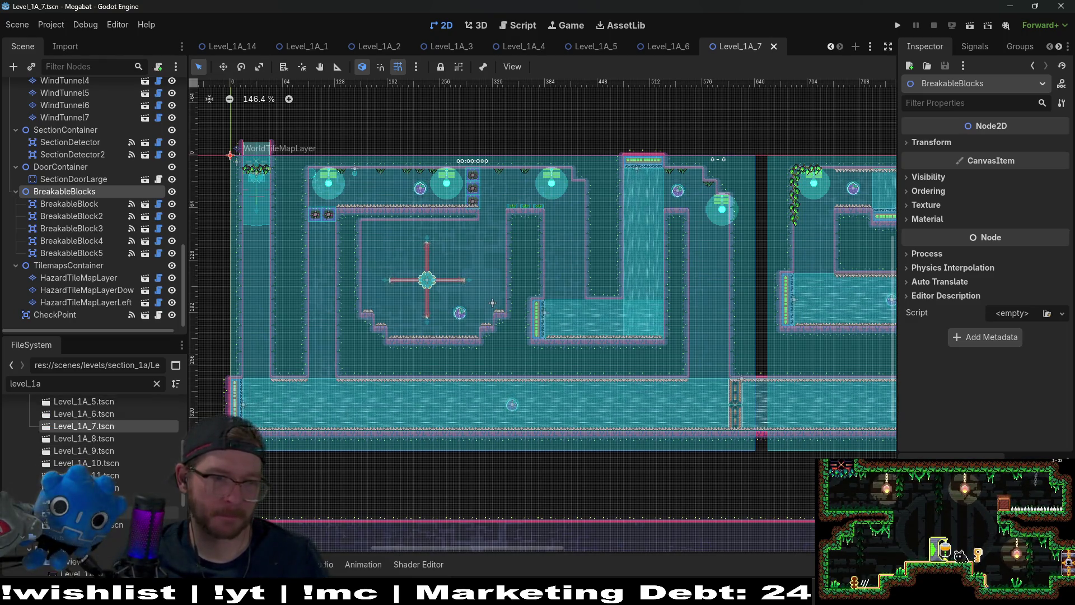
pyautogui.doubleClick(103, 442)
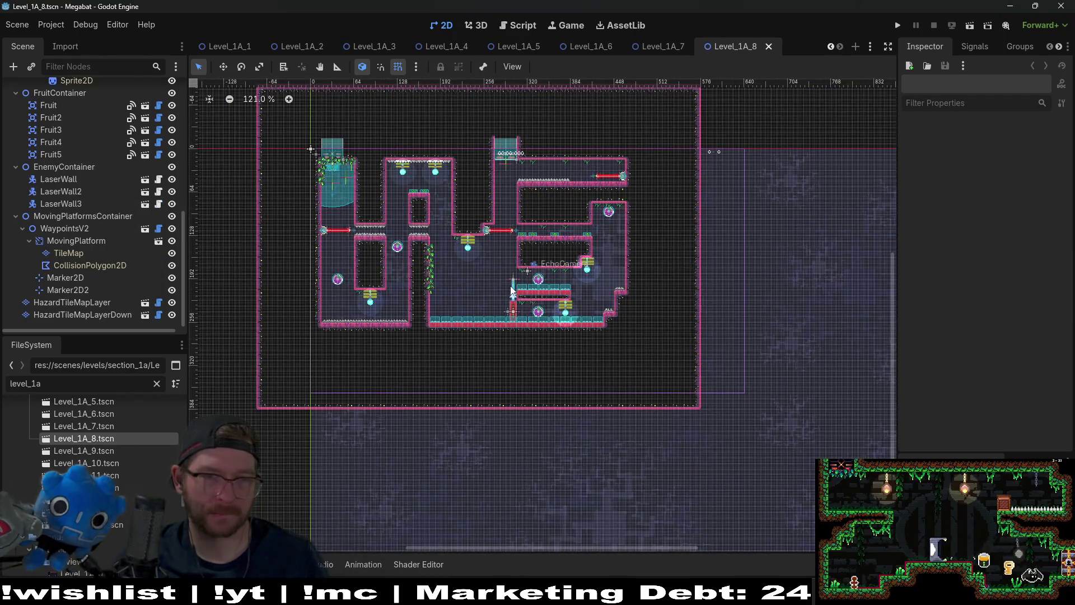
pyautogui.doubleClick(89, 451)
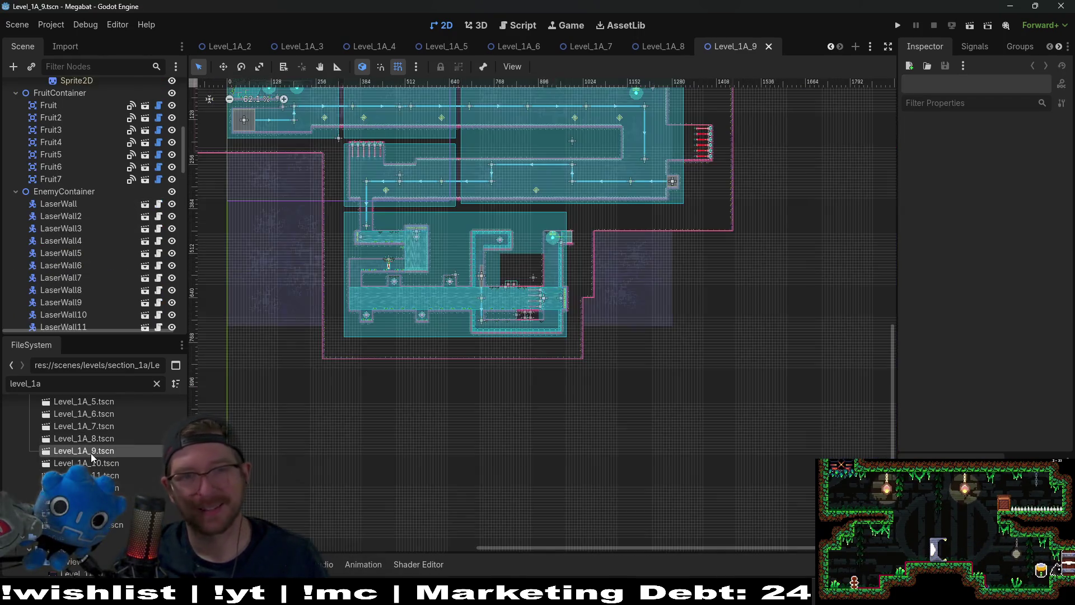
pyautogui.scroll(-3, 466, 248)
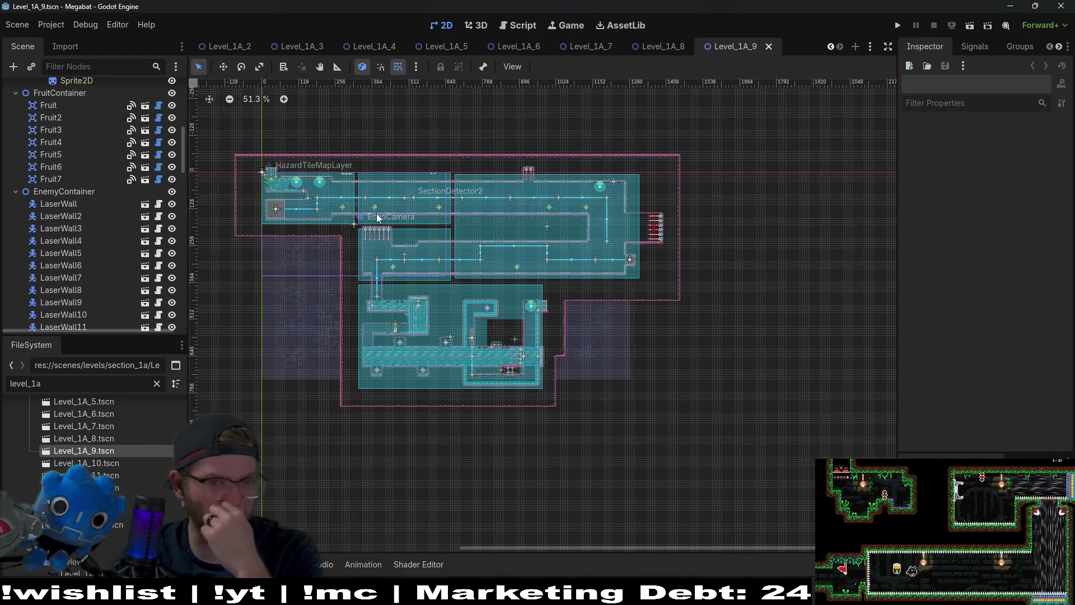
pyautogui.scroll(5, 376, 222)
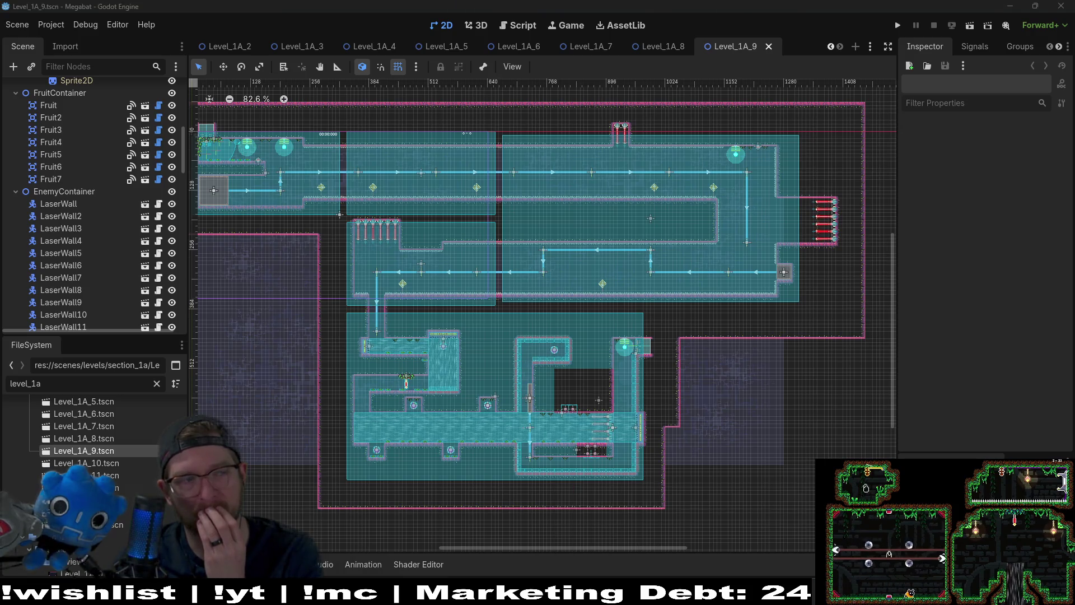
# Step: Bring up The Board kanban in Obsidian, cancel a stray BUG REPORTS card, and begin renaming that list
pyautogui.hotkey('alt', 'Tab')
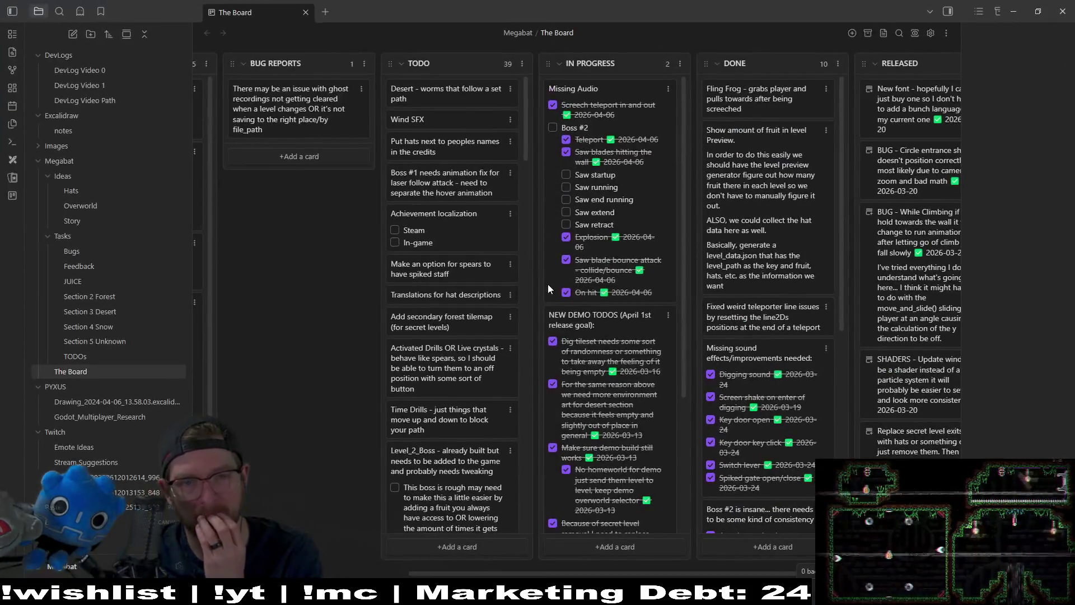
pyautogui.click(314, 162)
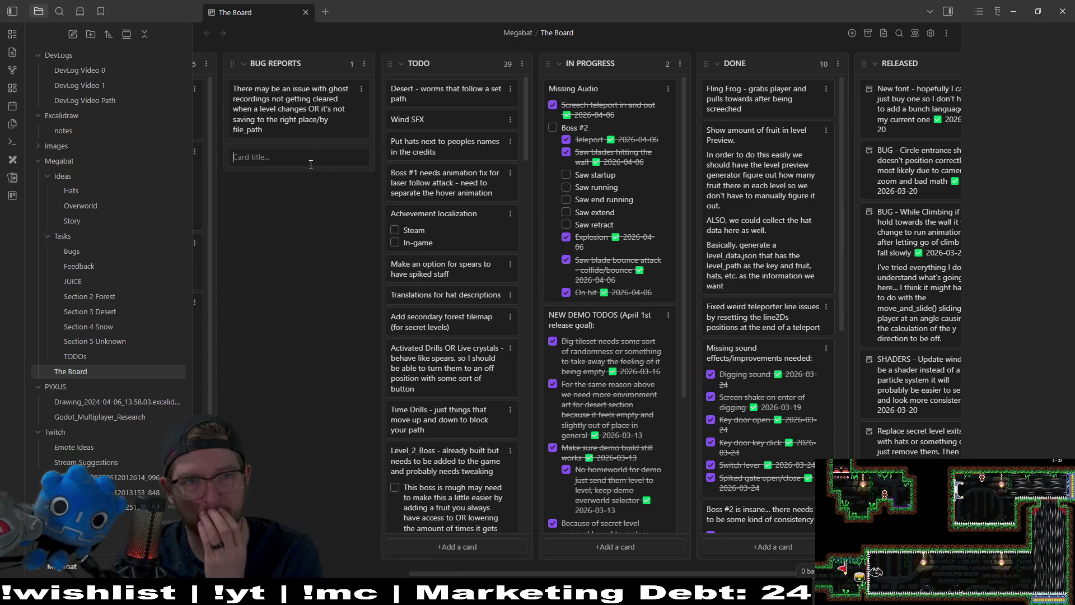
pyautogui.write('Le')
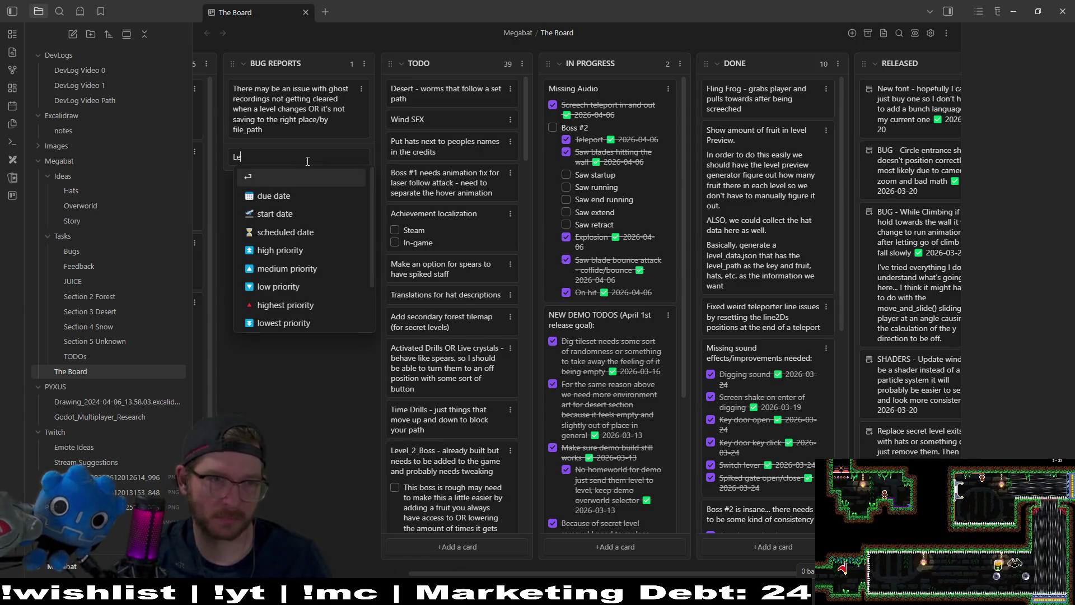
pyautogui.press('BackSpace')
pyautogui.press('BackSpace')
pyautogui.press('Escape')
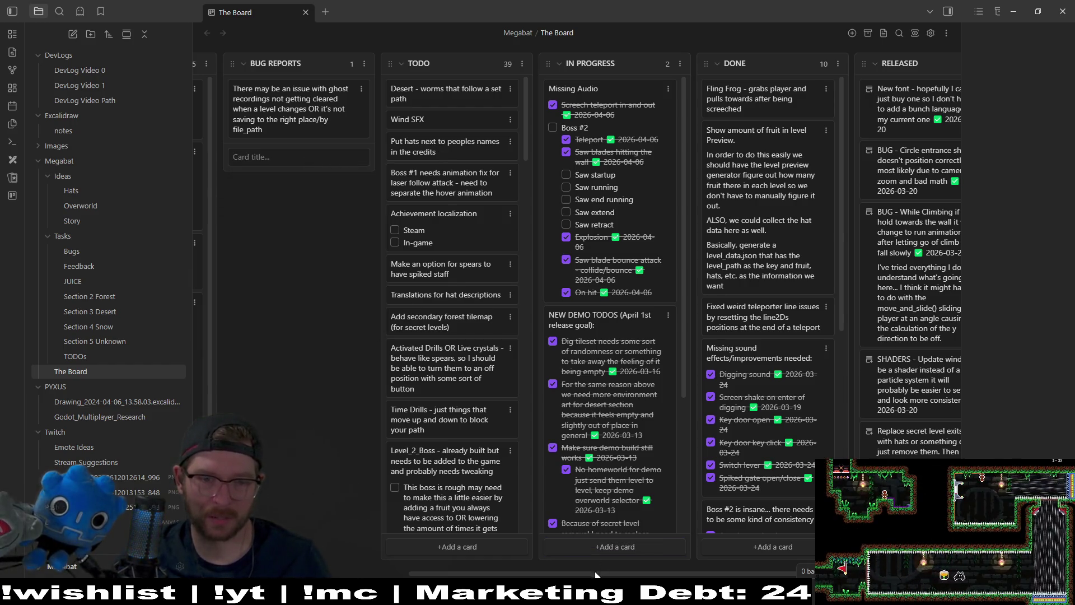
pyautogui.hscroll(-5, 408, 551)
pyautogui.hscroll(3, 428, 543)
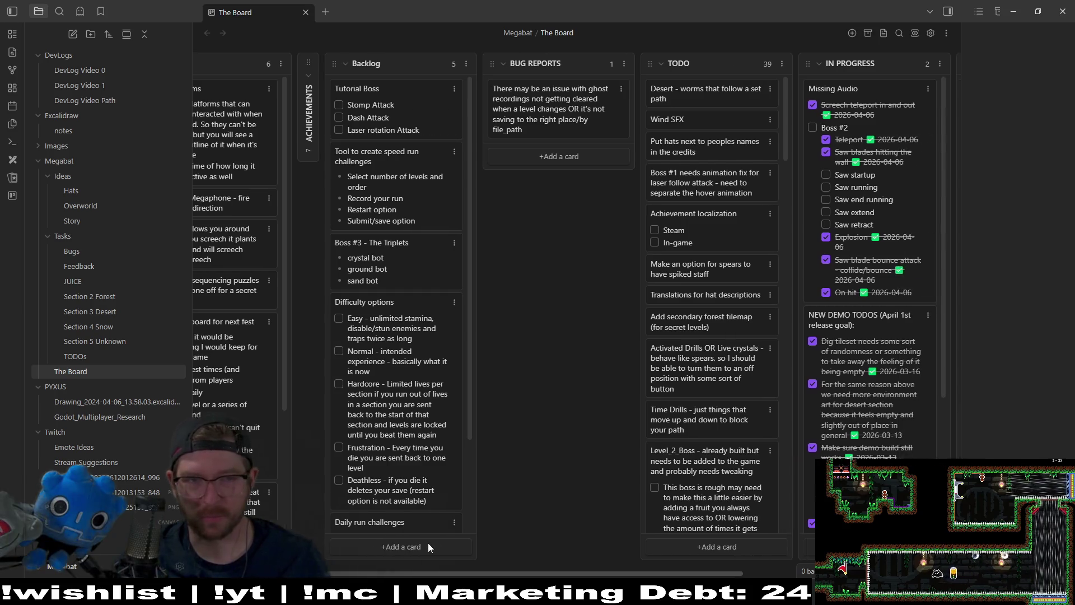
pyautogui.hscroll(3, 516, 549)
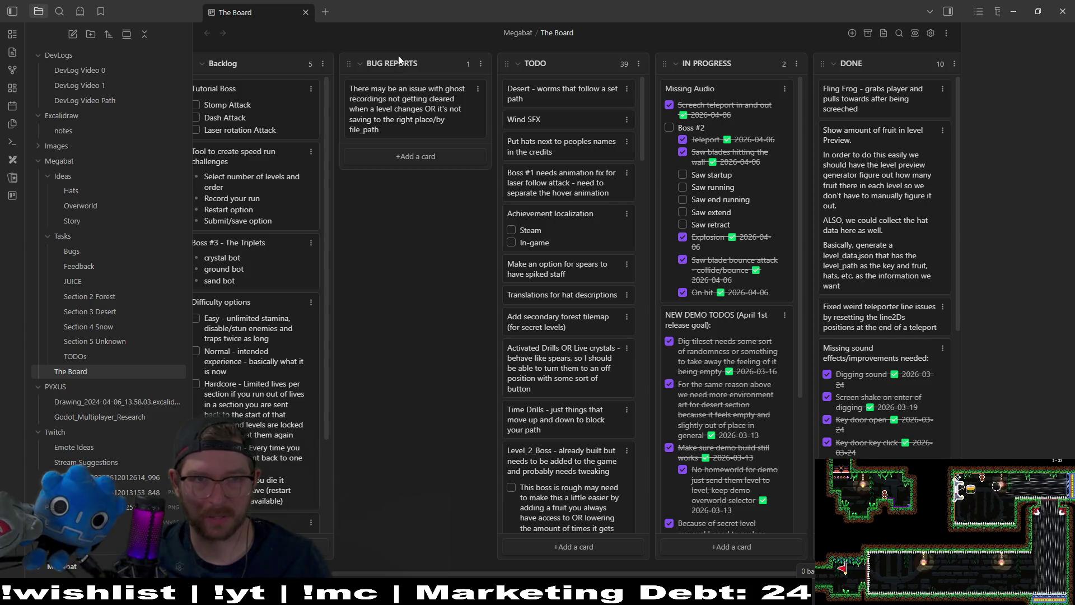
pyautogui.doubleClick(421, 60)
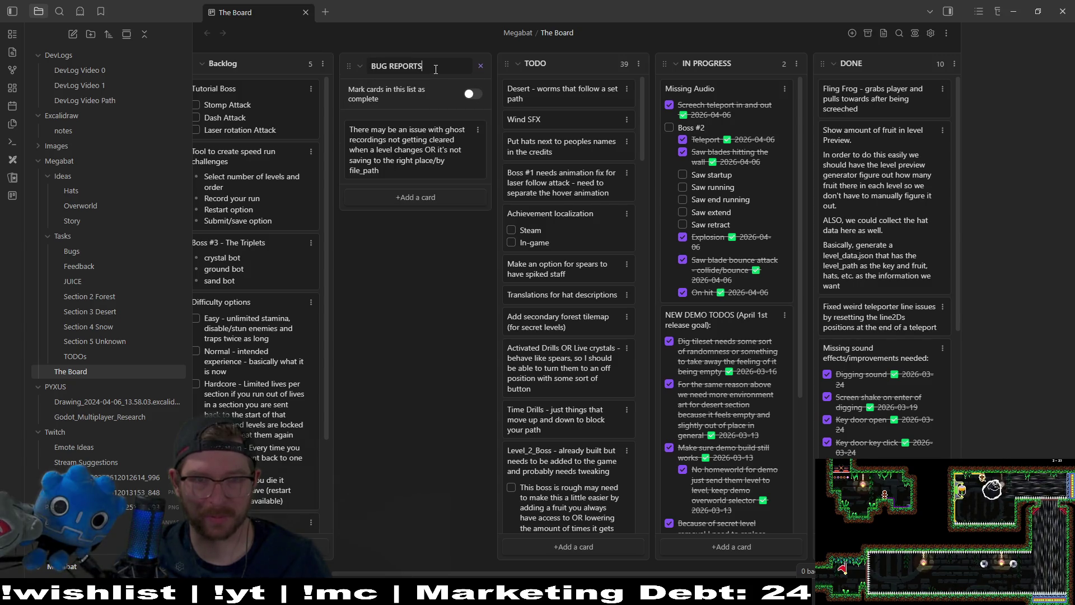
# Step: Rename the list to BUG REPORTS/FEEDBACK and strip the priority marker from the ghost-recording card
pyautogui.write('/FEE')
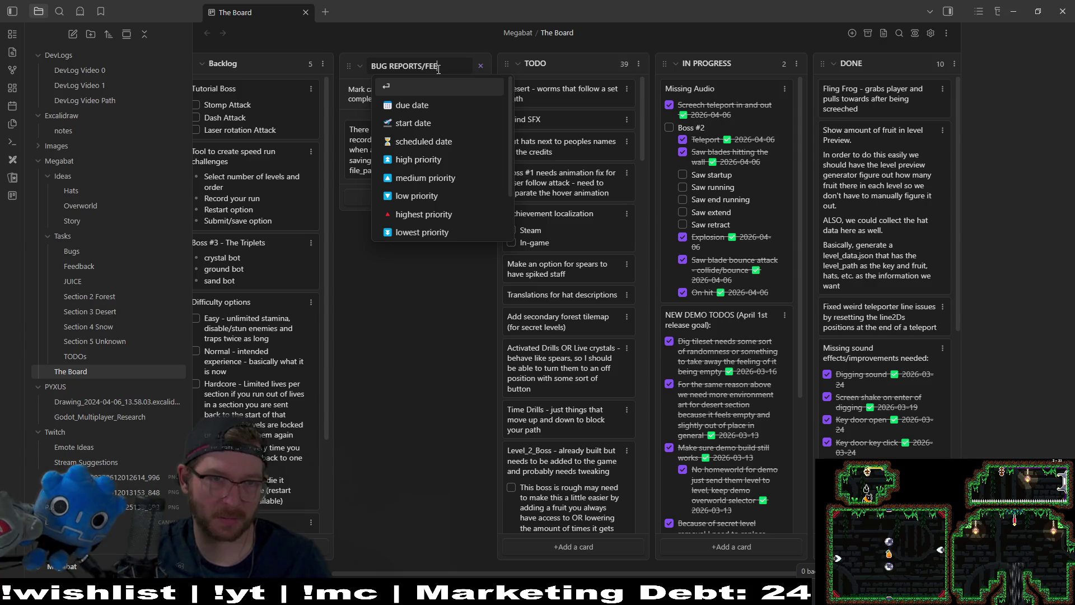
pyautogui.write('DBACK')
pyautogui.press('Return')
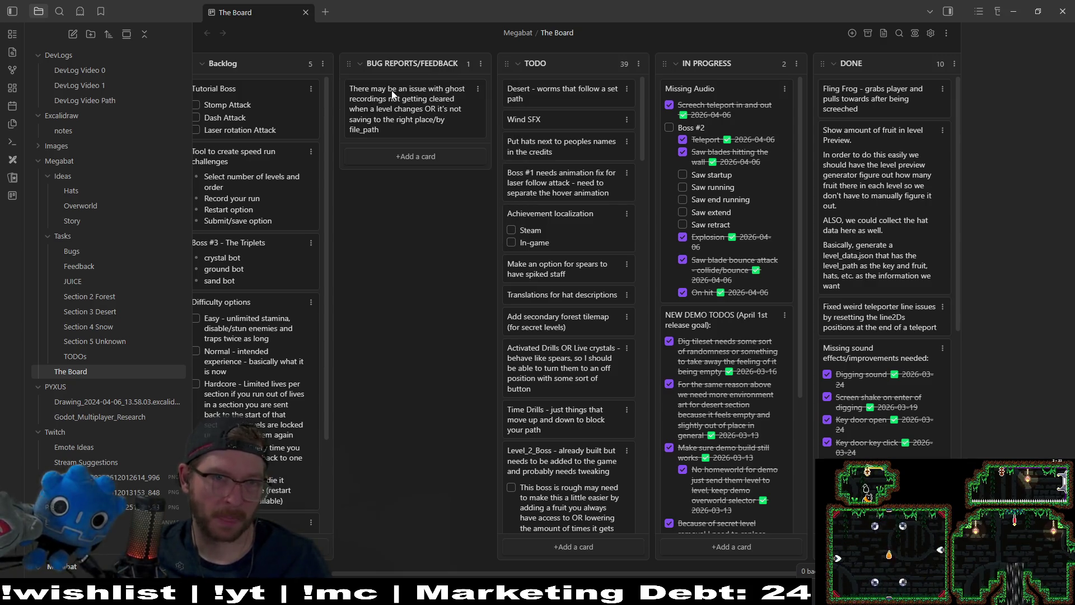
pyautogui.doubleClick(392, 94)
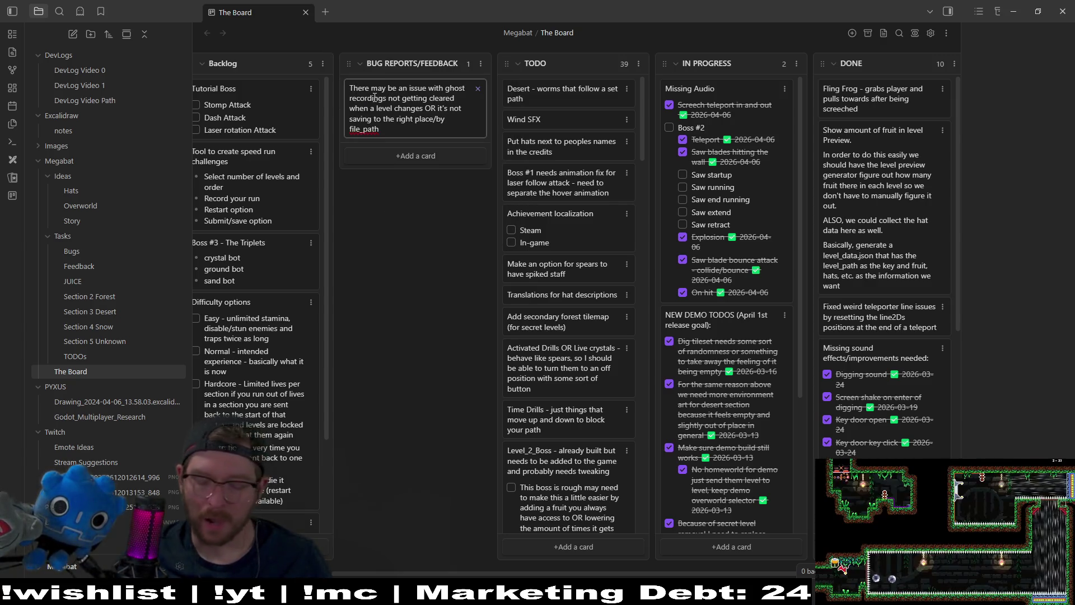
pyautogui.write('b')
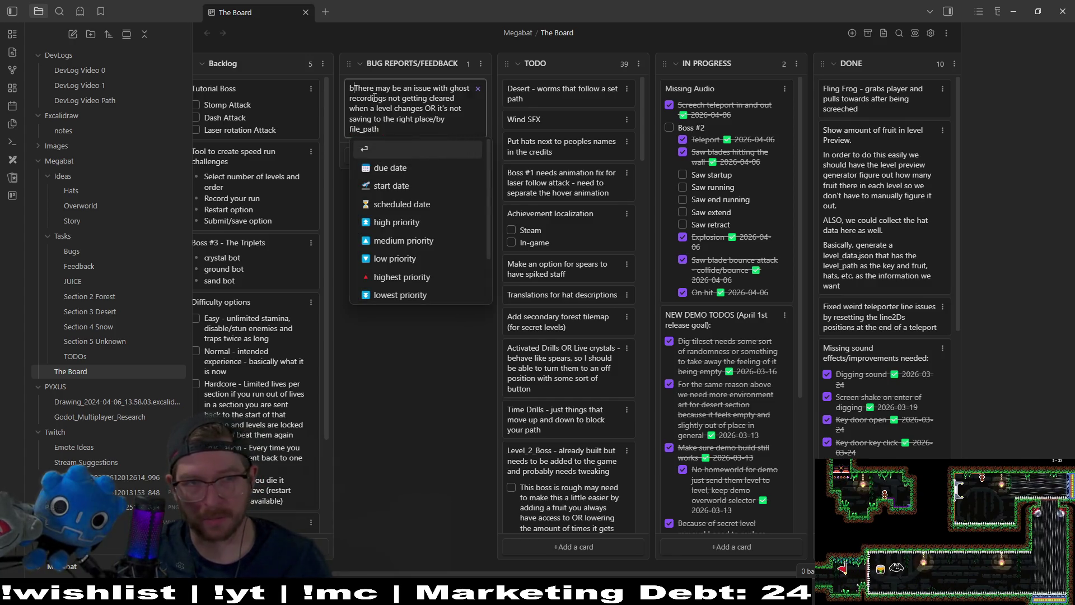
pyautogui.write('UG -')
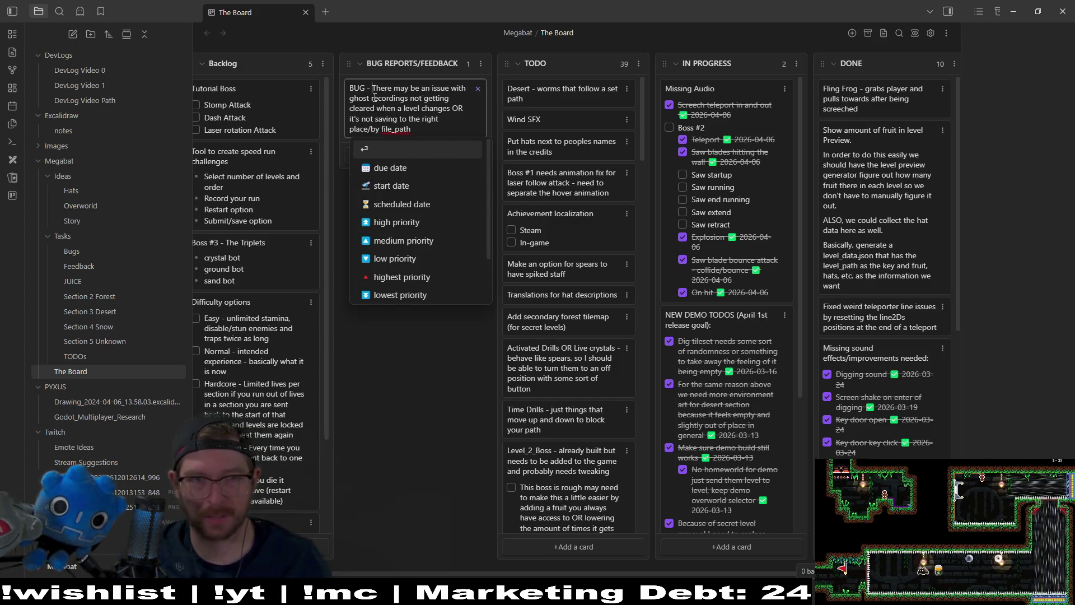
pyautogui.press('Return')
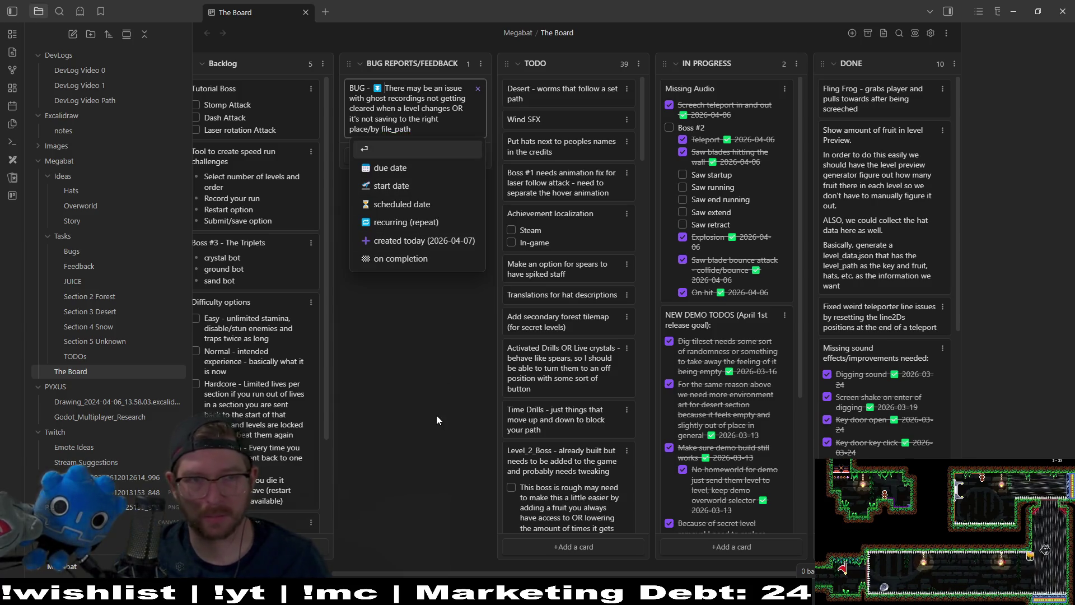
pyautogui.press('BackSpace')
pyautogui.press('Escape')
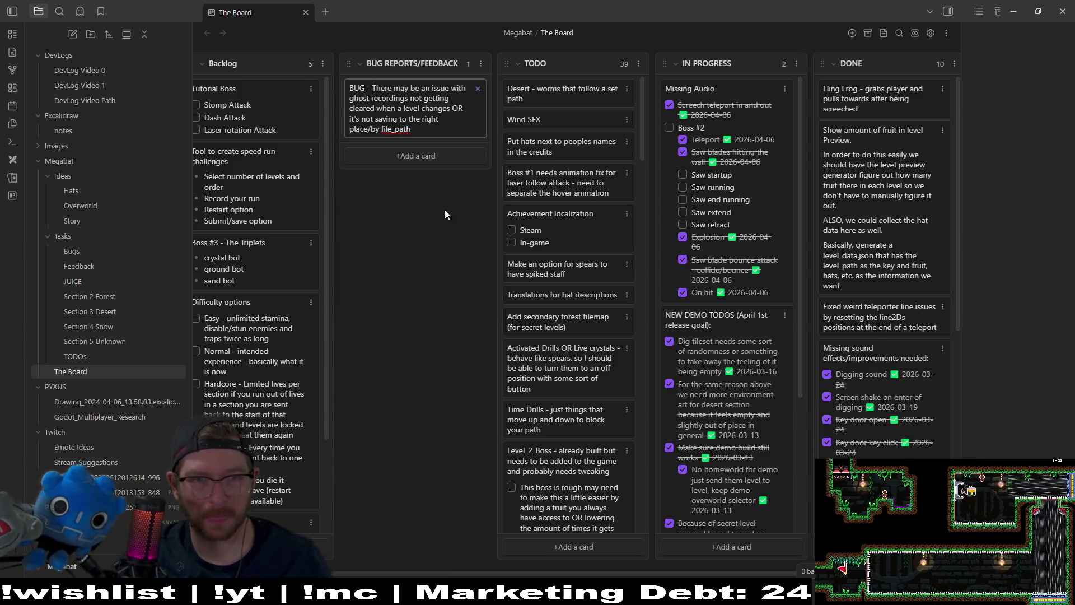
pyautogui.click(428, 127)
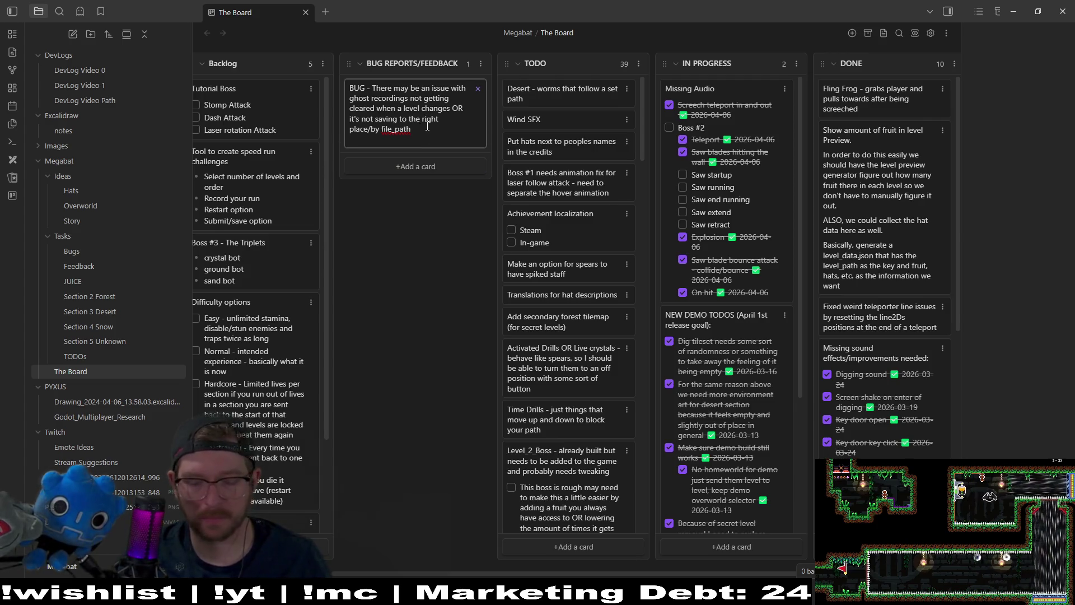
pyautogui.press('Delete')
pyautogui.press('Escape')
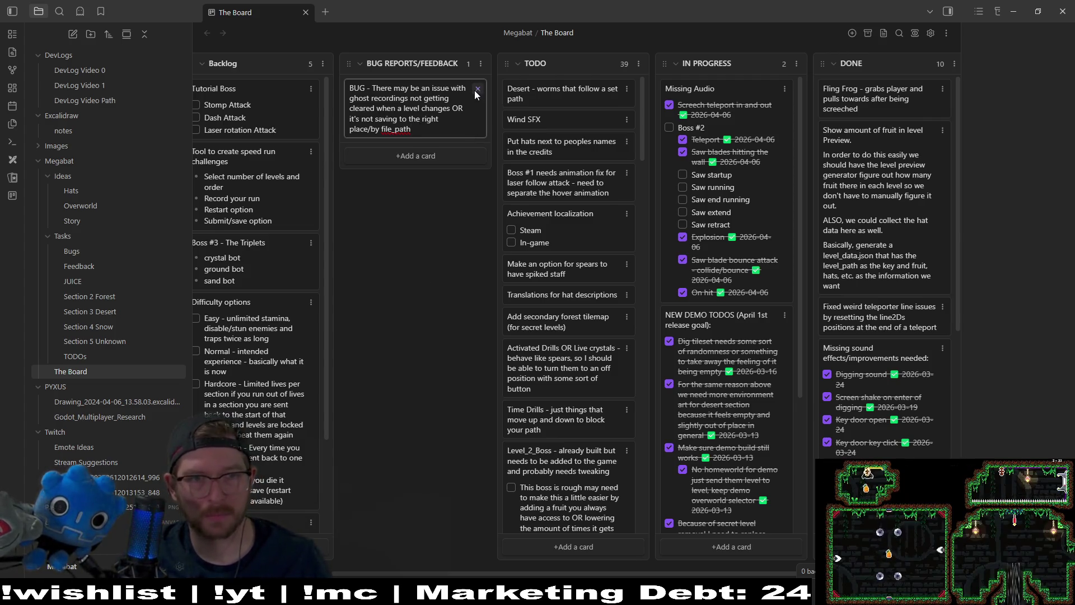
pyautogui.click(476, 89)
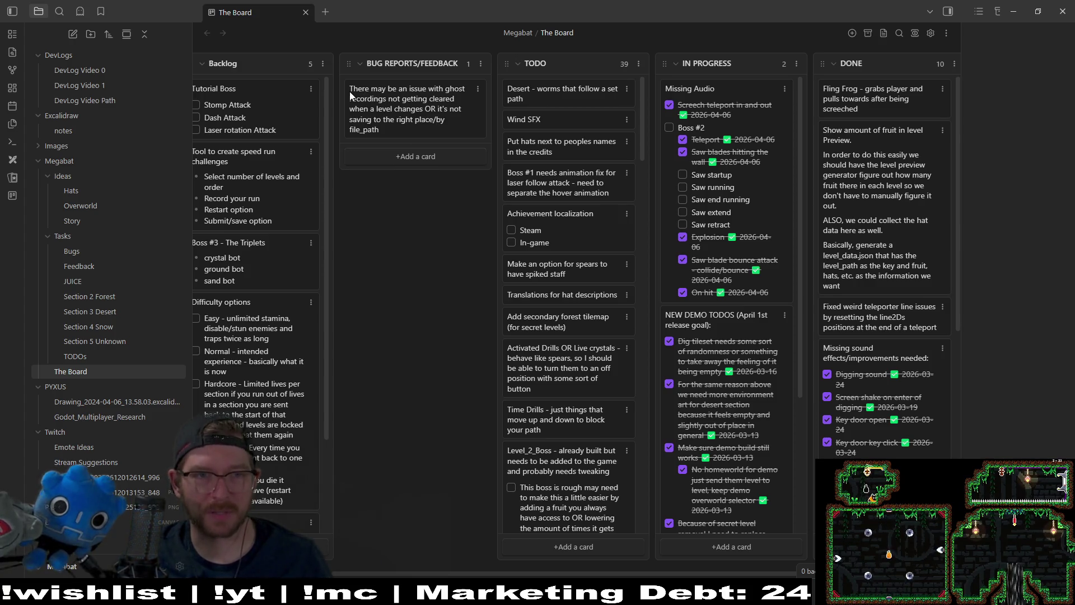
# Step: Prefix the ghost-recording card text with 'BUG - ' and save it
pyautogui.doubleClick(356, 94)
pyautogui.hotkey('ctrl', 'a')
pyautogui.press('Home')
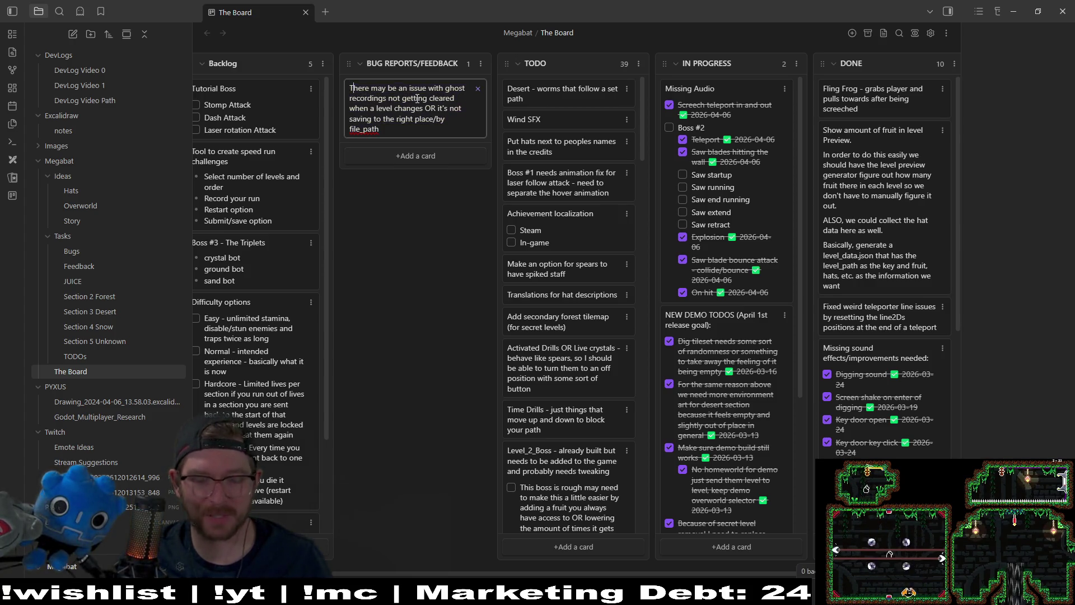
pyautogui.write('bug')
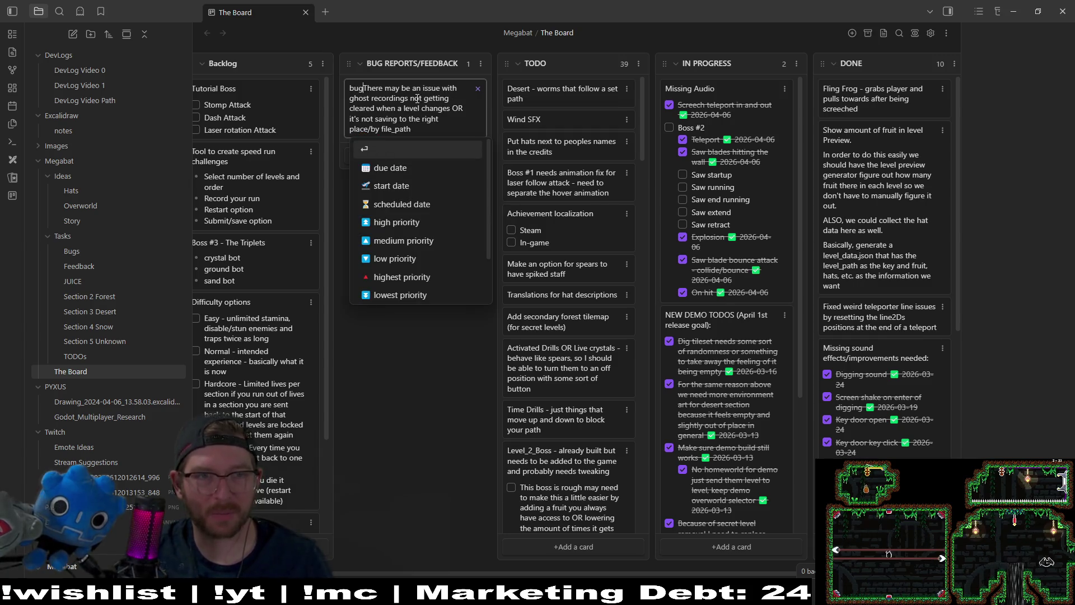
pyautogui.press('BackSpace')
pyautogui.press('BackSpace')
pyautogui.press('BackSpace')
pyautogui.write('BUG -')
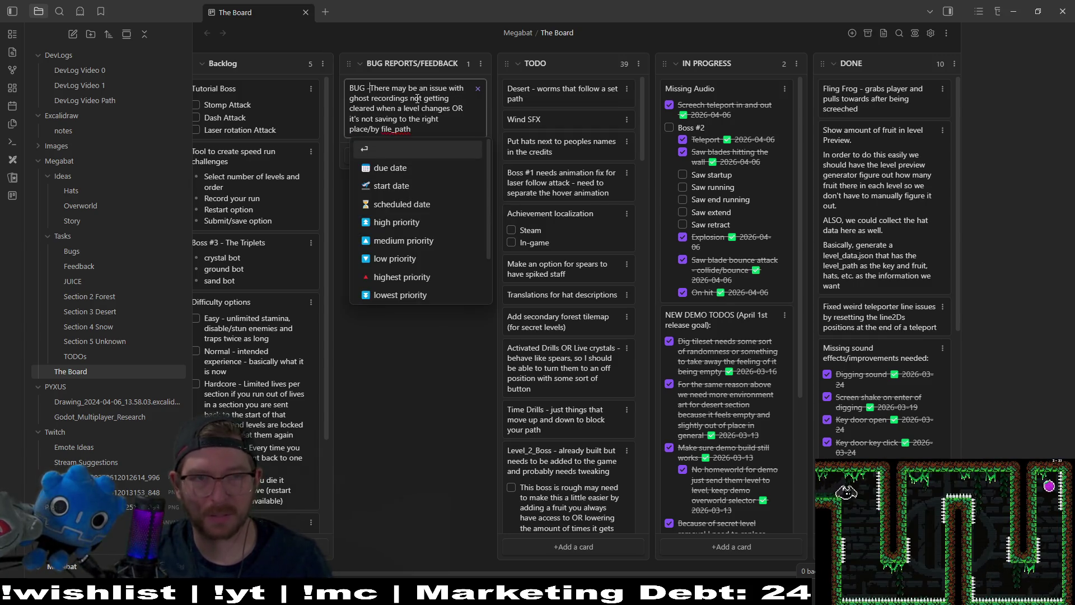
pyautogui.press('Escape')
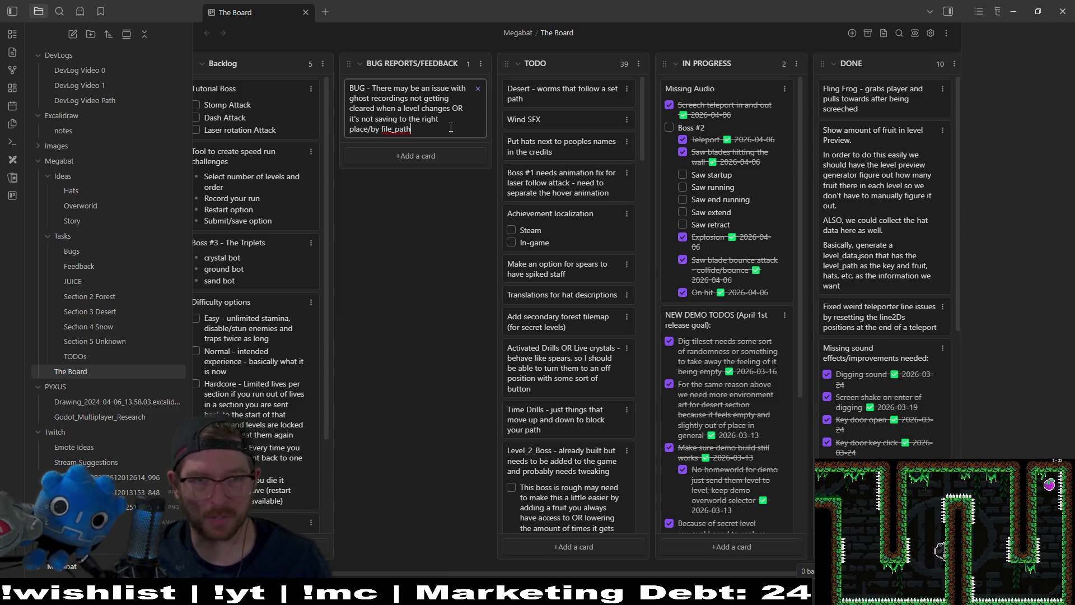
pyautogui.press('Return')
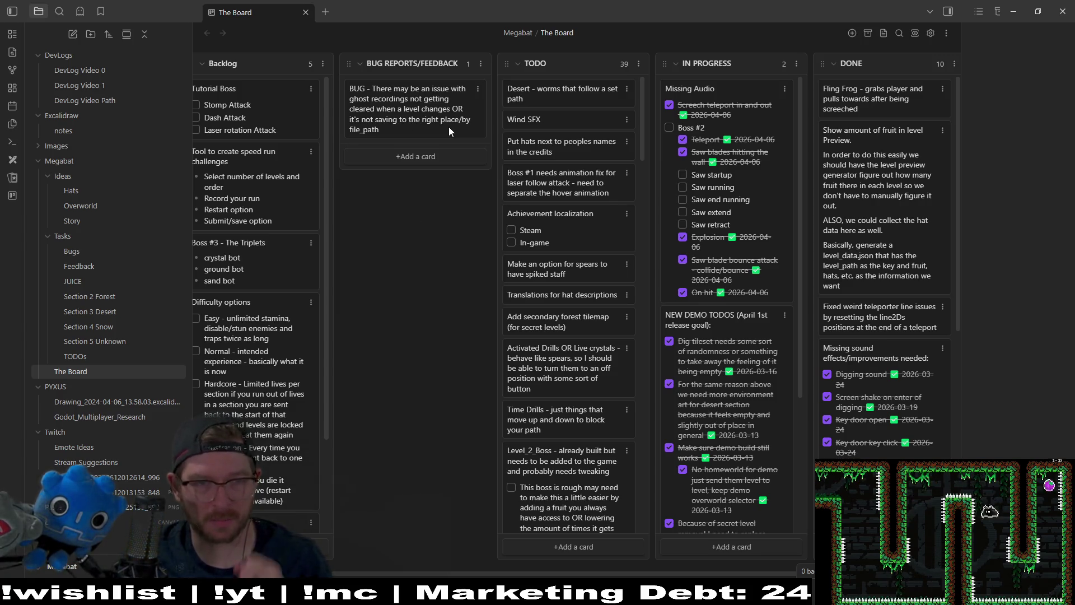
# Step: Add a BUG REPORTS/FEEDBACK card saying people dislike Level_1A_9 for too much waiting
pyautogui.click(447, 157)
pyautogui.write('[')
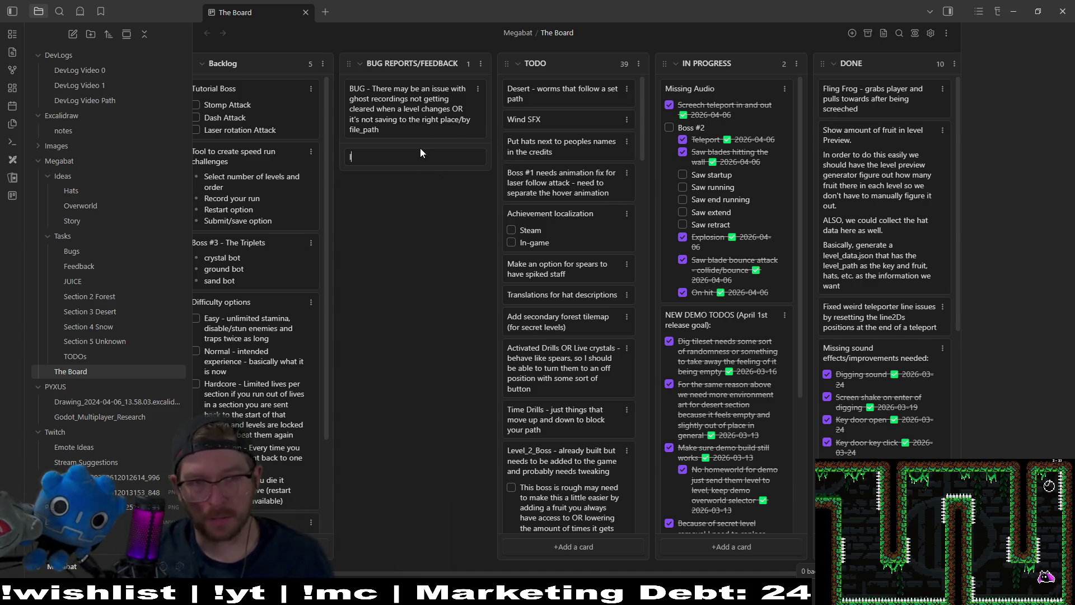
pyautogui.write('L')
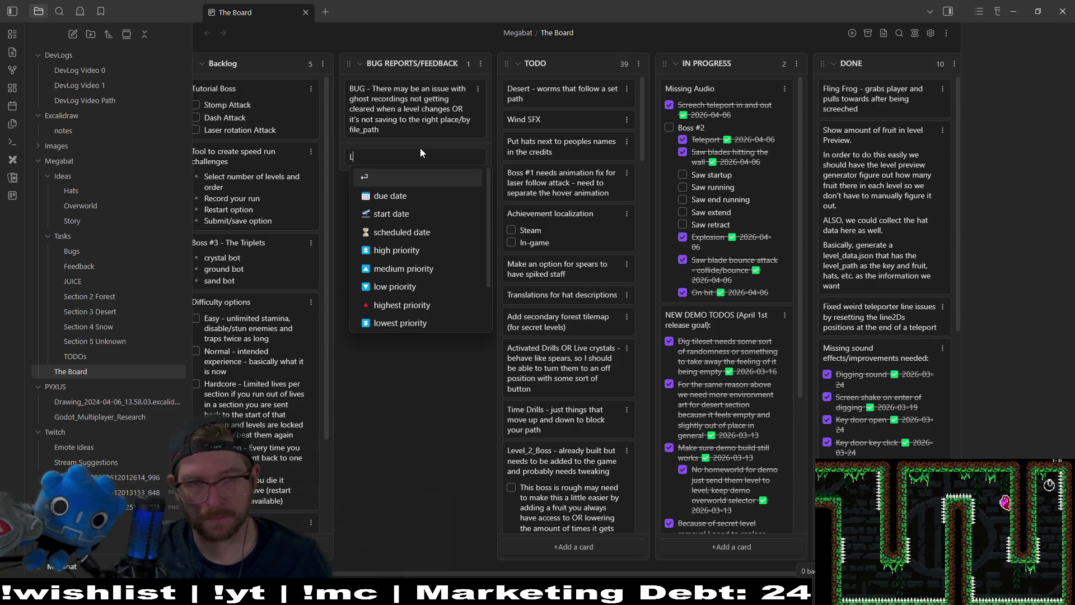
pyautogui.write('evel_')
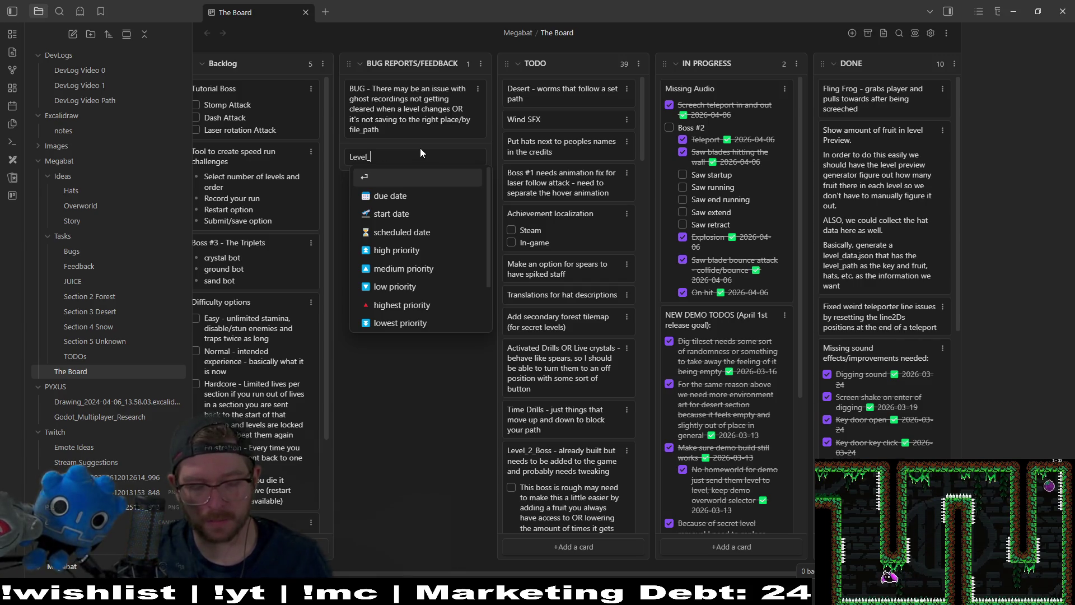
pyautogui.write('1A_9 - ')
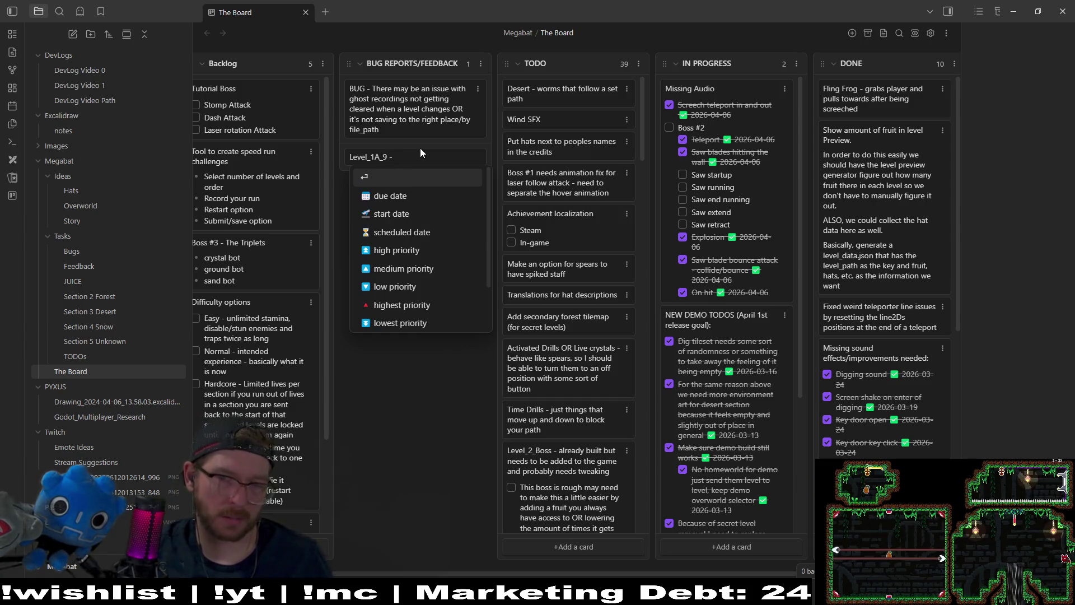
pyautogui.write("people don't like it ")
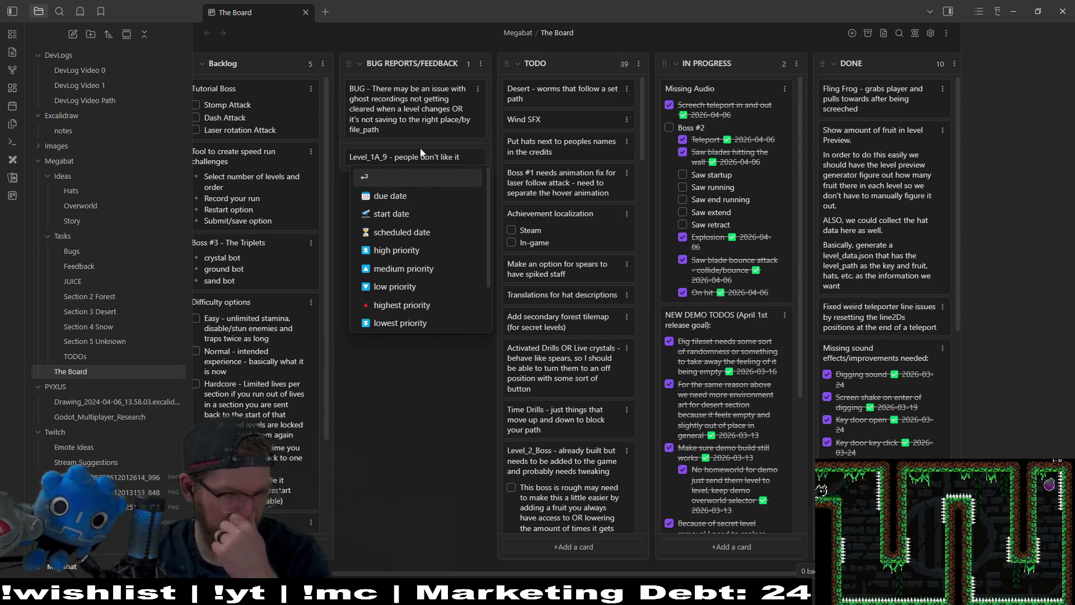
pyautogui.write("it's a")
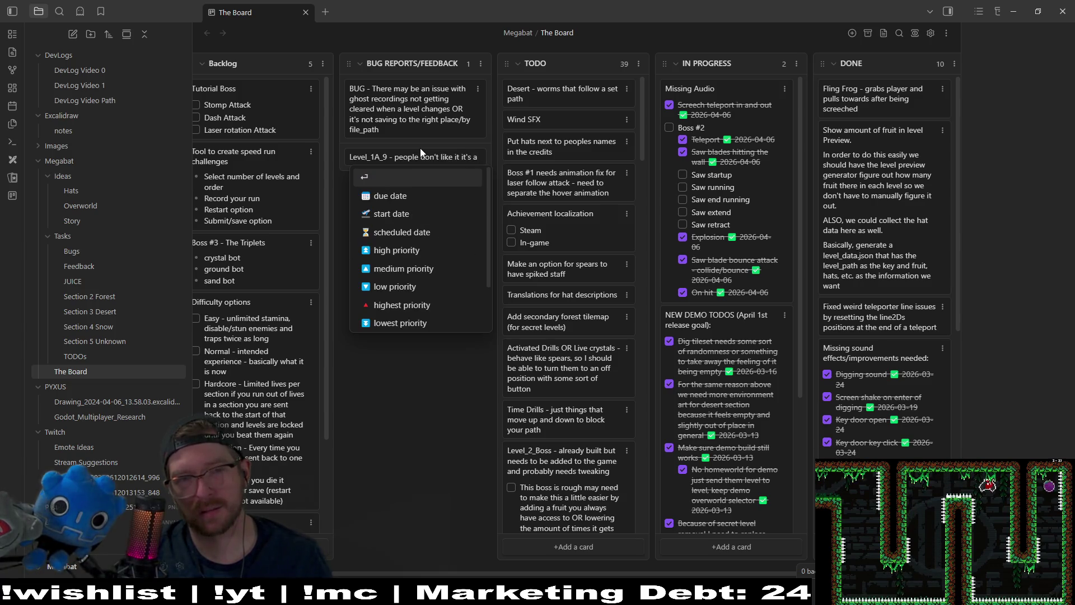
pyautogui.press('BackSpace')
pyautogui.press('BackSpace')
pyautogui.press('BackSpace')
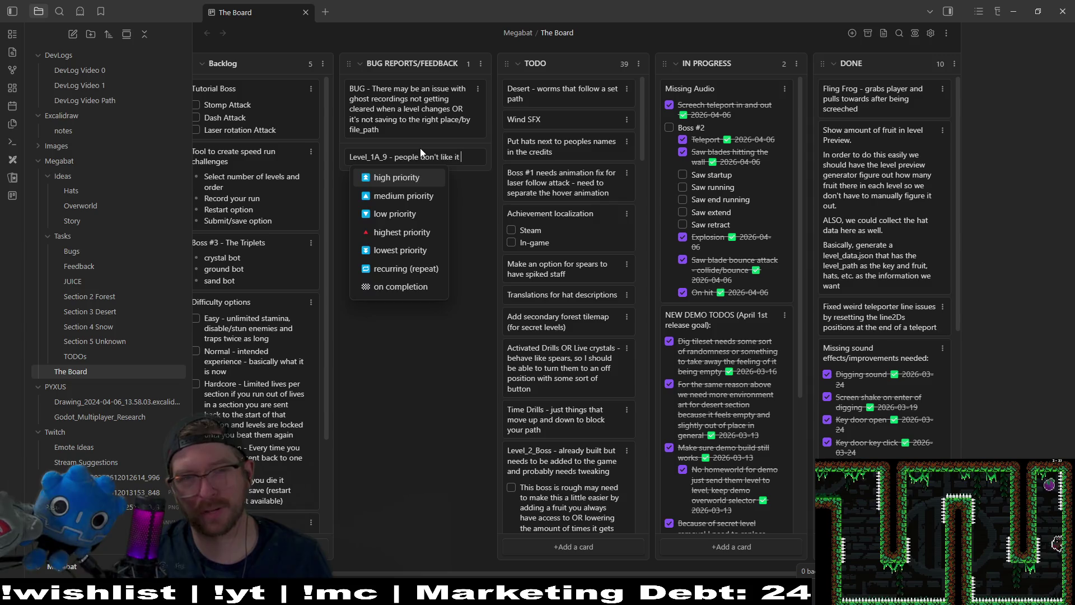
pyautogui.write(', there')
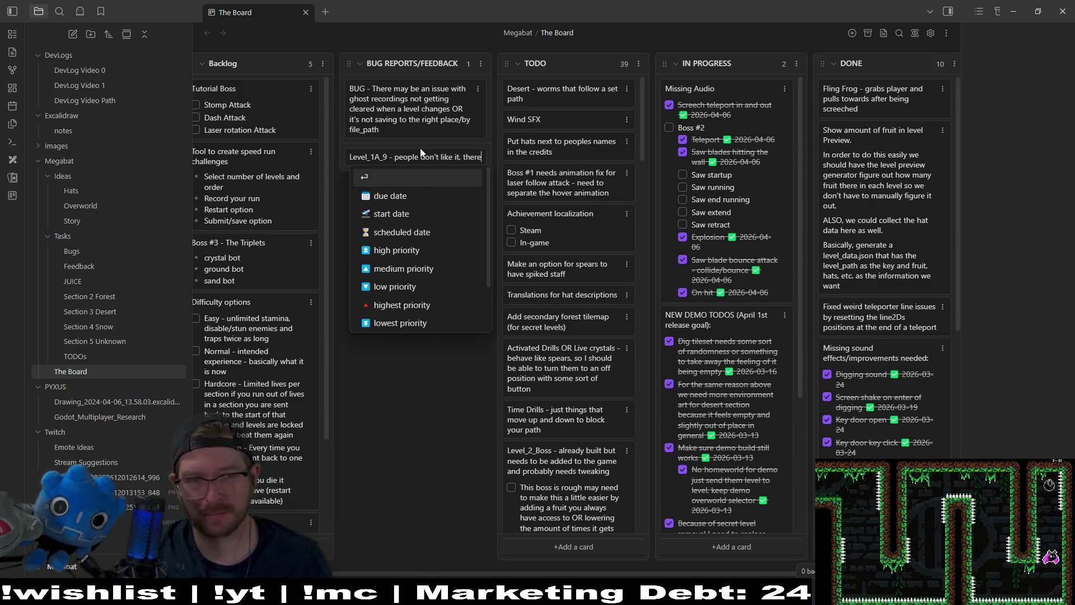
pyautogui.write("'s too much waiting.")
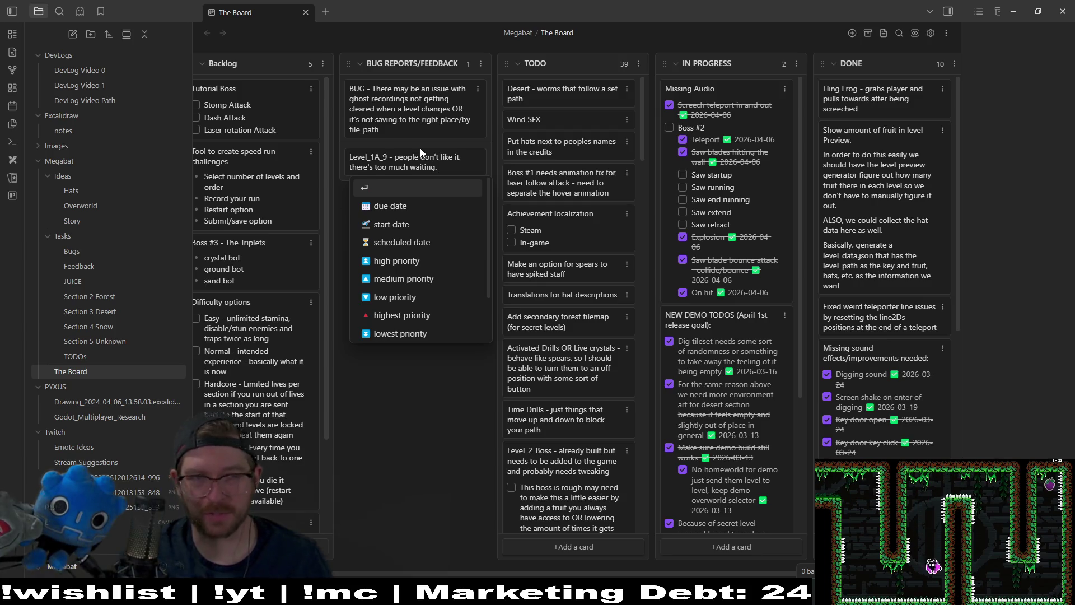
pyautogui.press('Return')
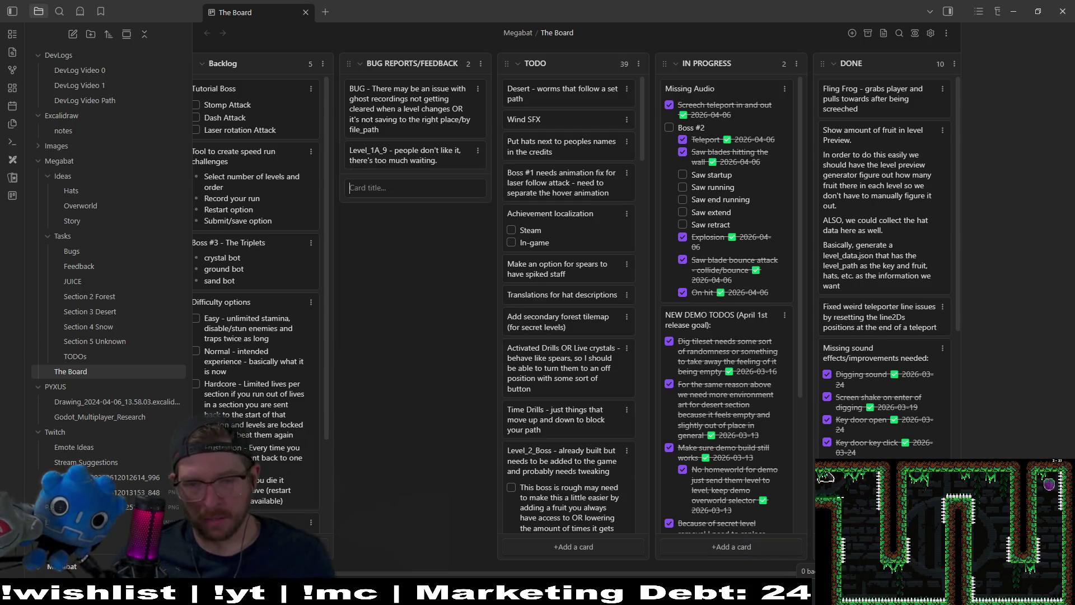
pyautogui.hotkey('alt', 'Tab')
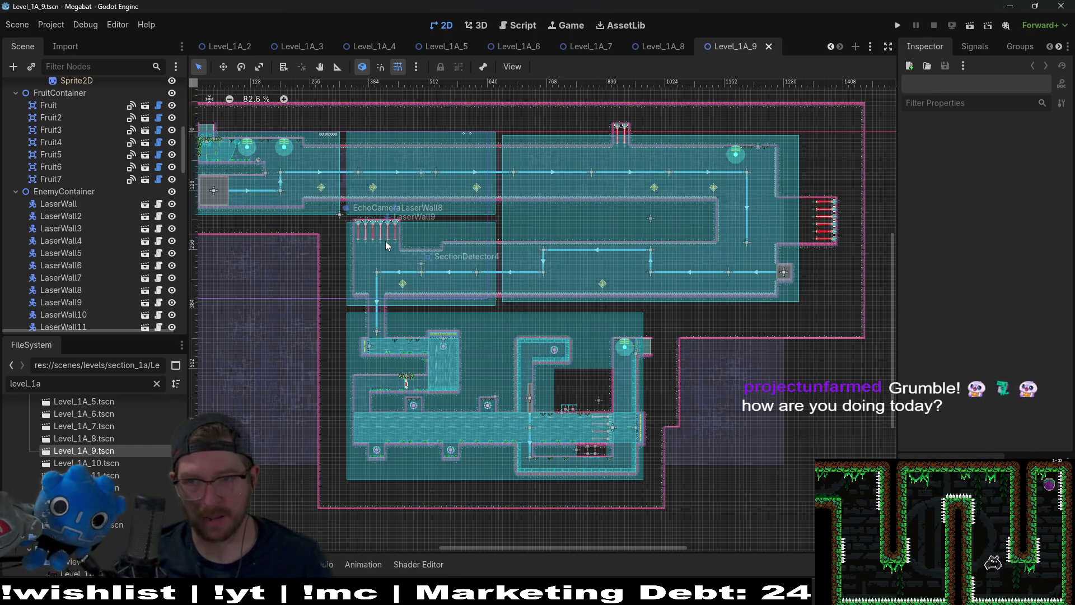
# Step: Open Level_1A_10 and Level_1A_11 to review them, then switch to the Level_1A_14 tab
pyautogui.moveTo(387, 245)
pyautogui.mouseDown()
pyautogui.moveTo(427, 235)
pyautogui.moveTo(499, 308)
pyautogui.moveTo(490, 312)
pyautogui.moveTo(434, 251)
pyautogui.moveTo(445, 246)
pyautogui.mouseUp()
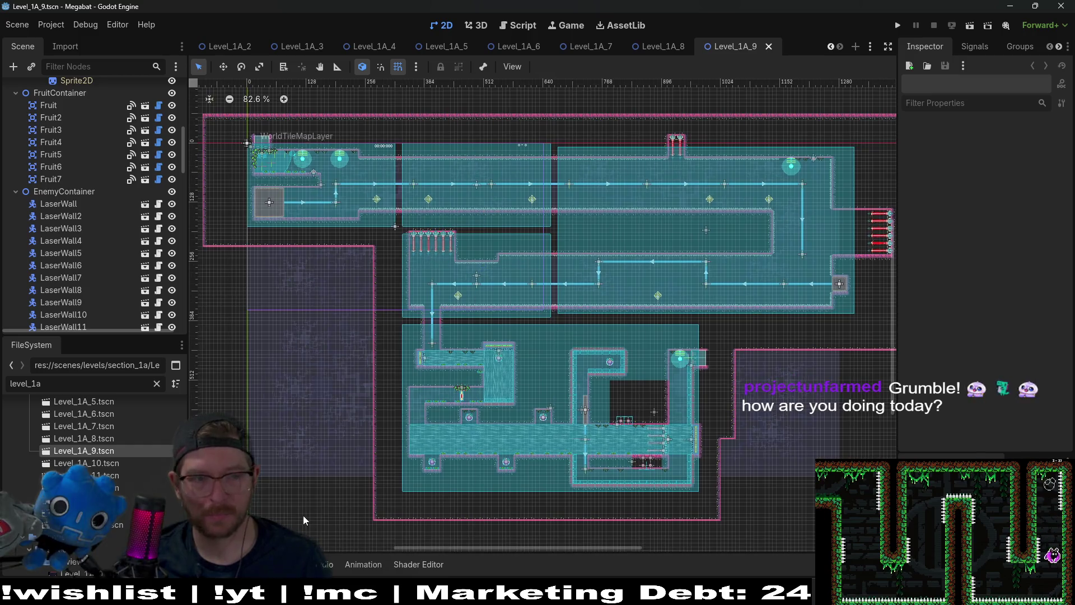
pyautogui.doubleClick(85, 462)
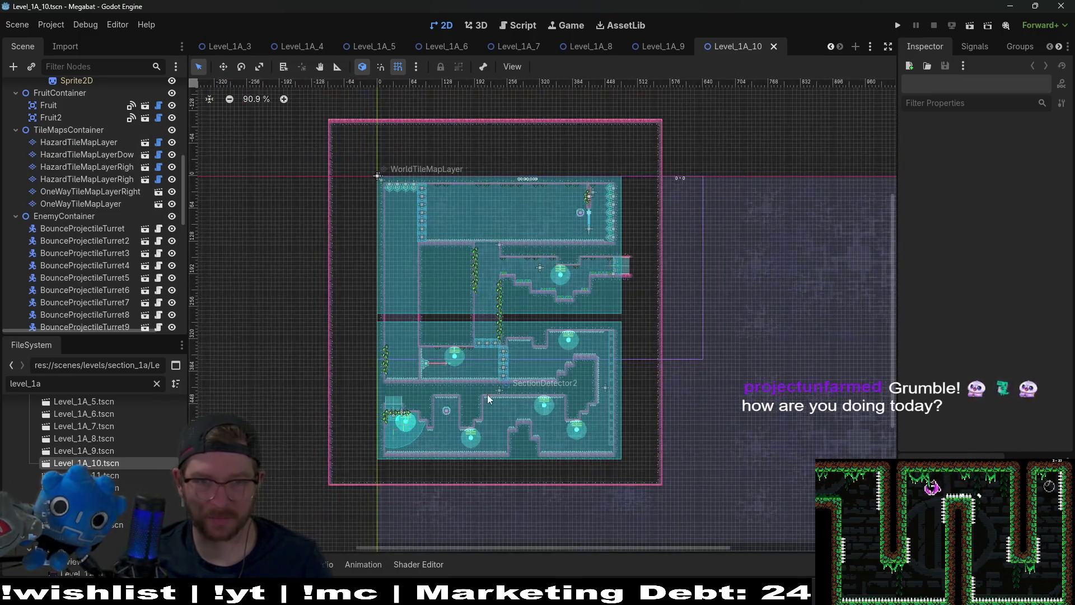
pyautogui.doubleClick(106, 475)
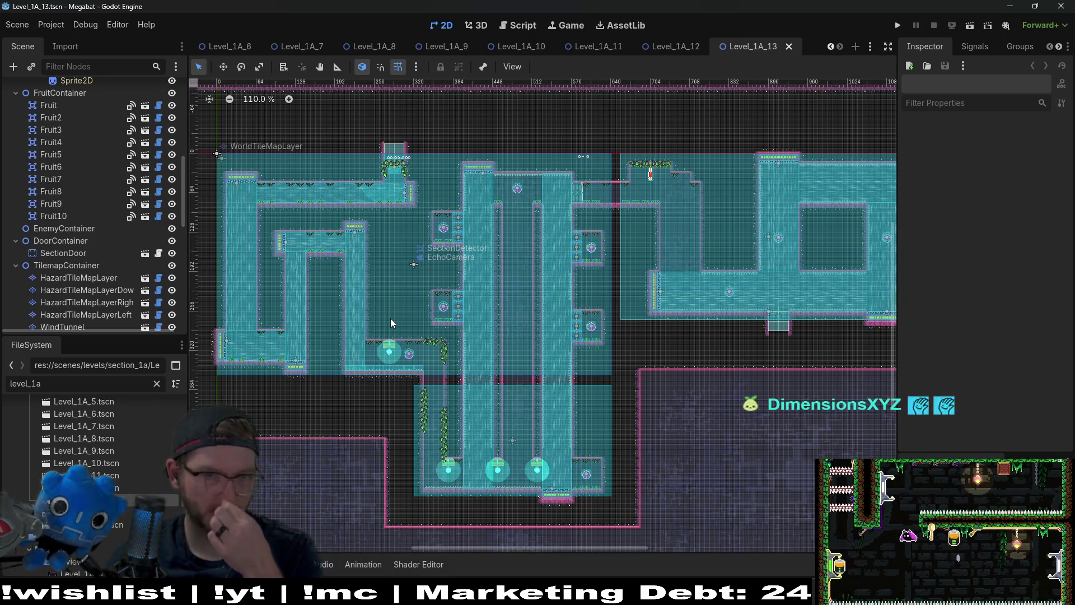
pyautogui.hscroll(5, 665, 461)
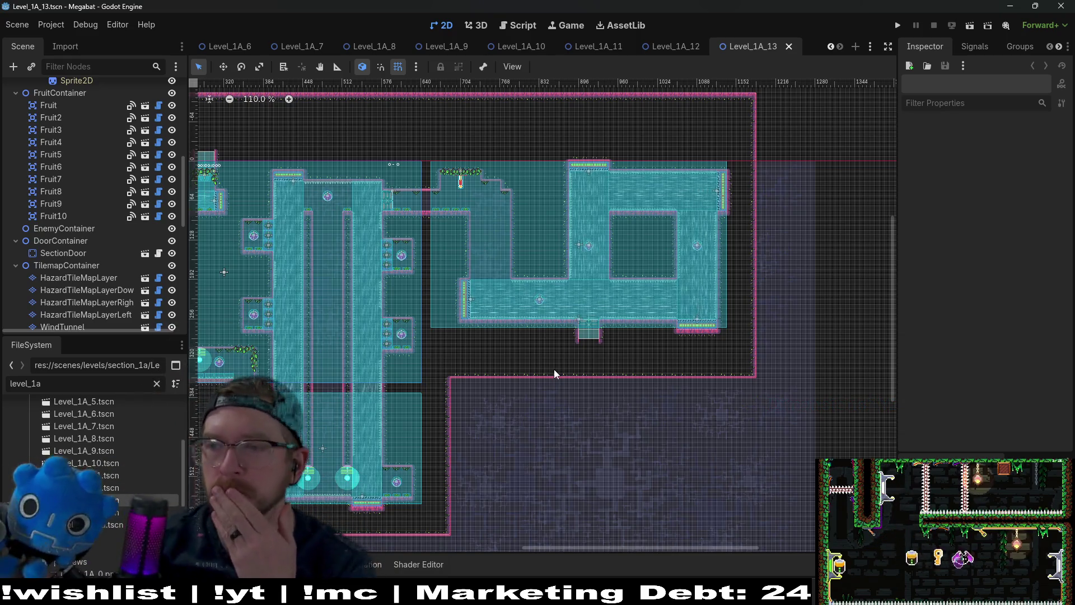
pyautogui.scroll(-3, 518, 374)
pyautogui.hscroll(-5, 518, 374)
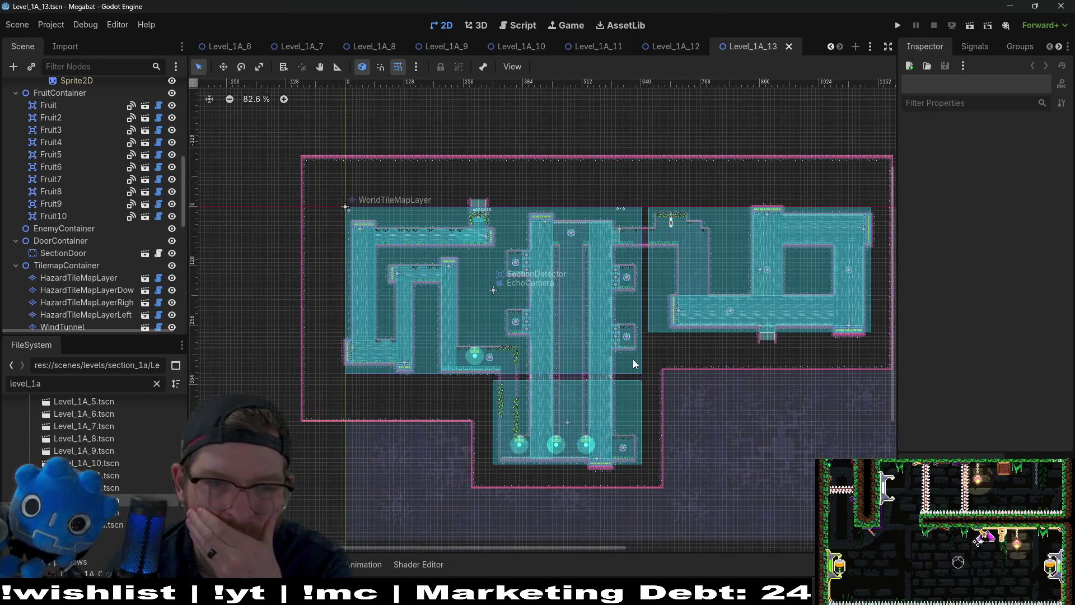
pyautogui.hotkey('ctrl', 'Tab')
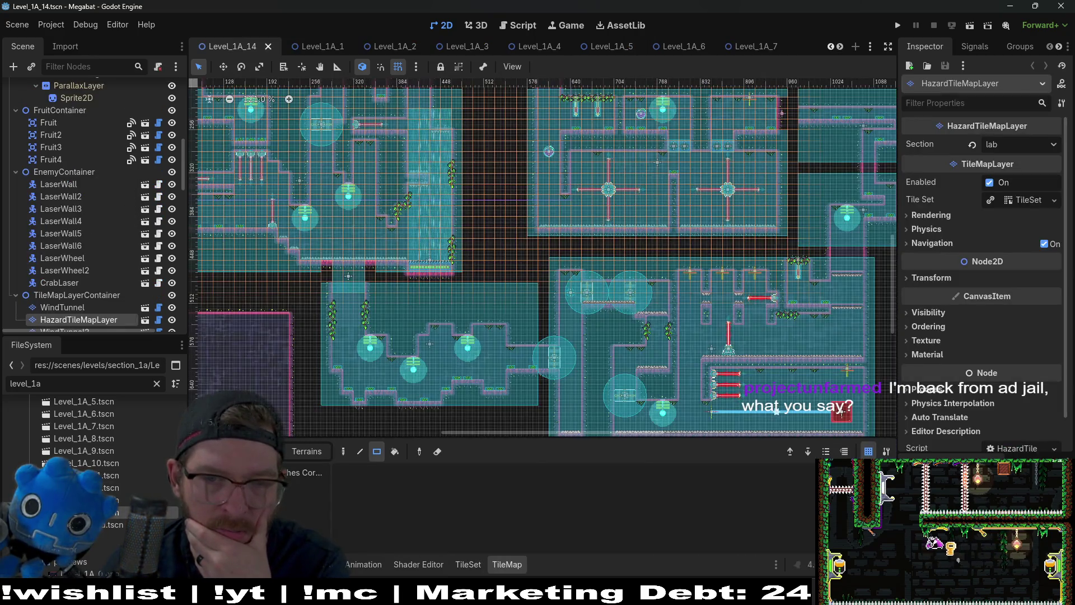
# Step: Reposition the Level_1A_14 view and start filtering its Scene nodes to find the hat
pyautogui.moveTo(612, 256)
pyautogui.mouseDown()
pyautogui.moveTo(599, 336)
pyautogui.moveTo(610, 286)
pyautogui.mouseUp()
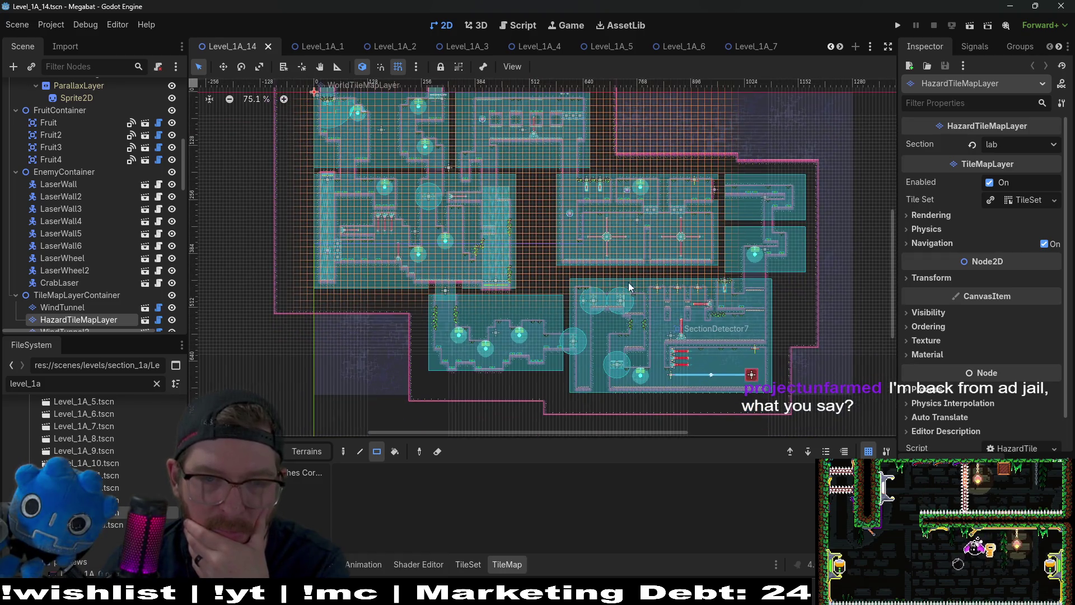
pyautogui.scroll(10, 629, 287)
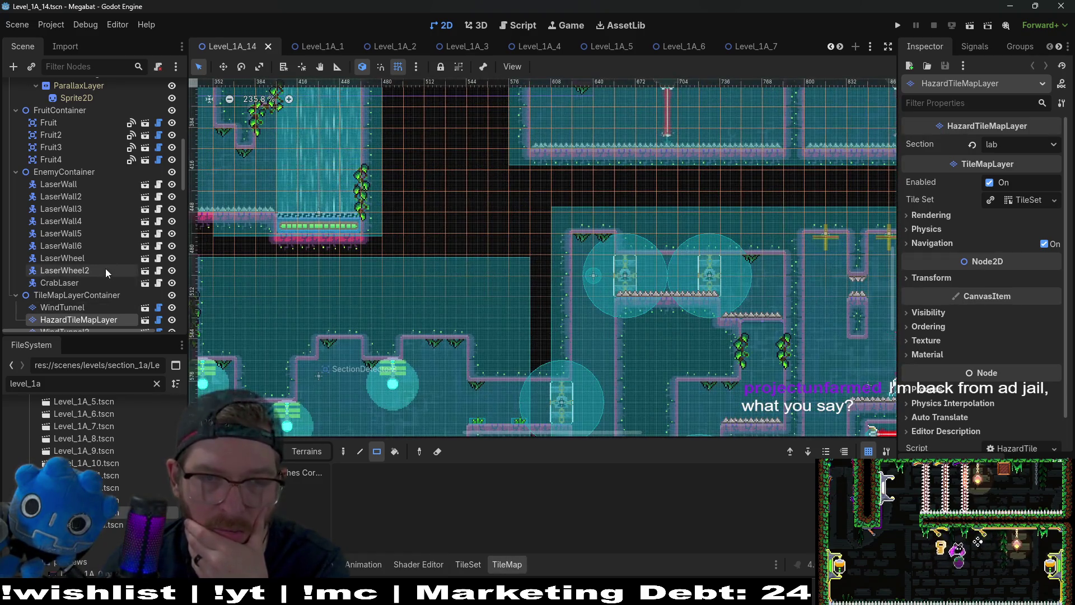
pyautogui.scroll(-15, 108, 272)
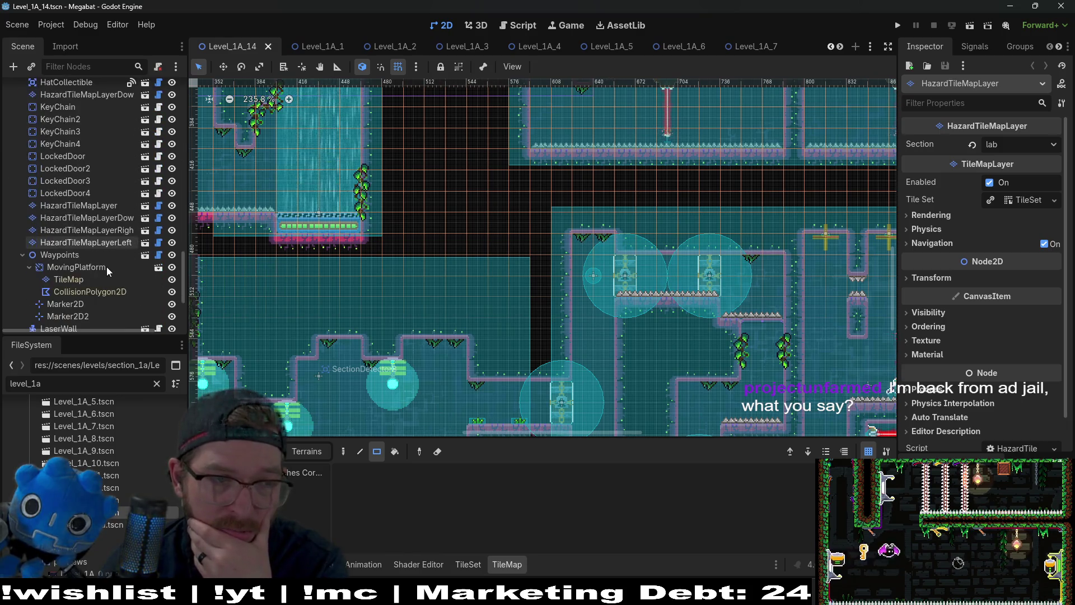
pyautogui.scroll(10, 108, 272)
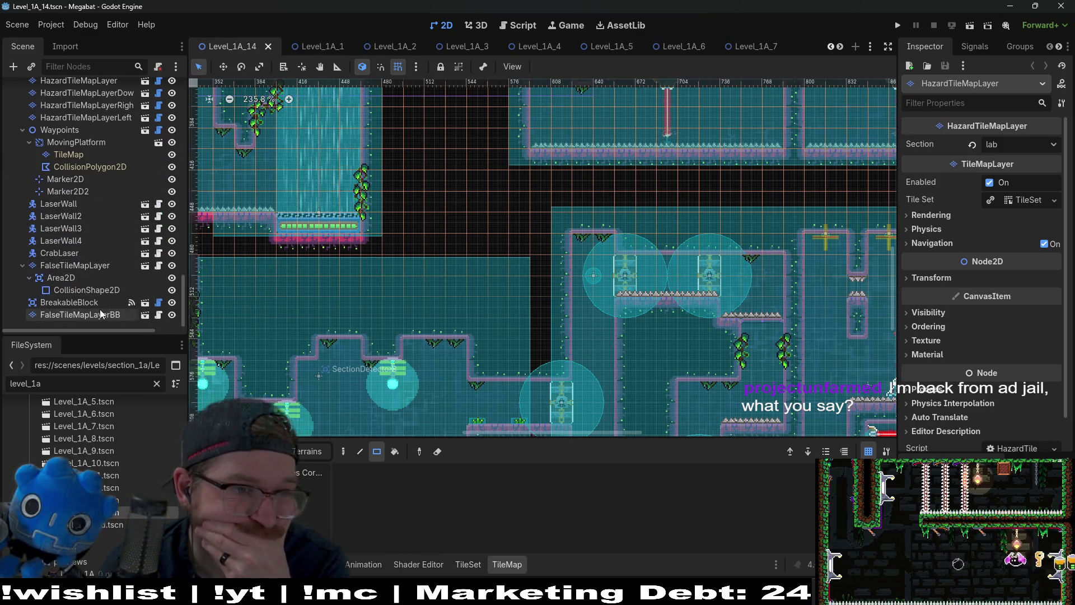
pyautogui.click(69, 68)
# Step: Filter the scene tree to 'hat' and open HatCollectible's Hat ID list, currently plague_doctor
pyautogui.write('hat')
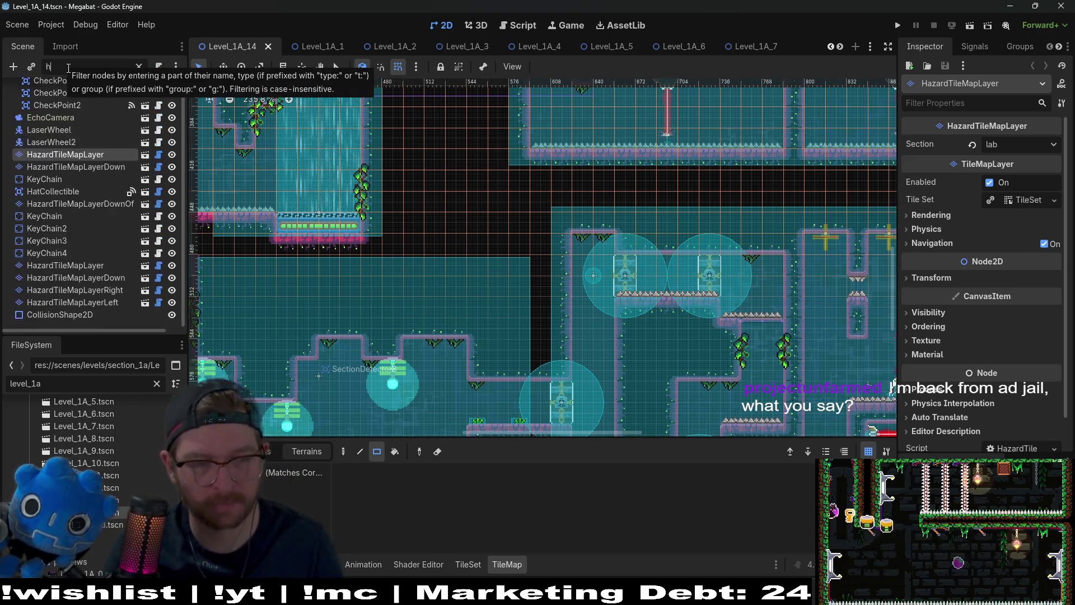
pyautogui.click(82, 88)
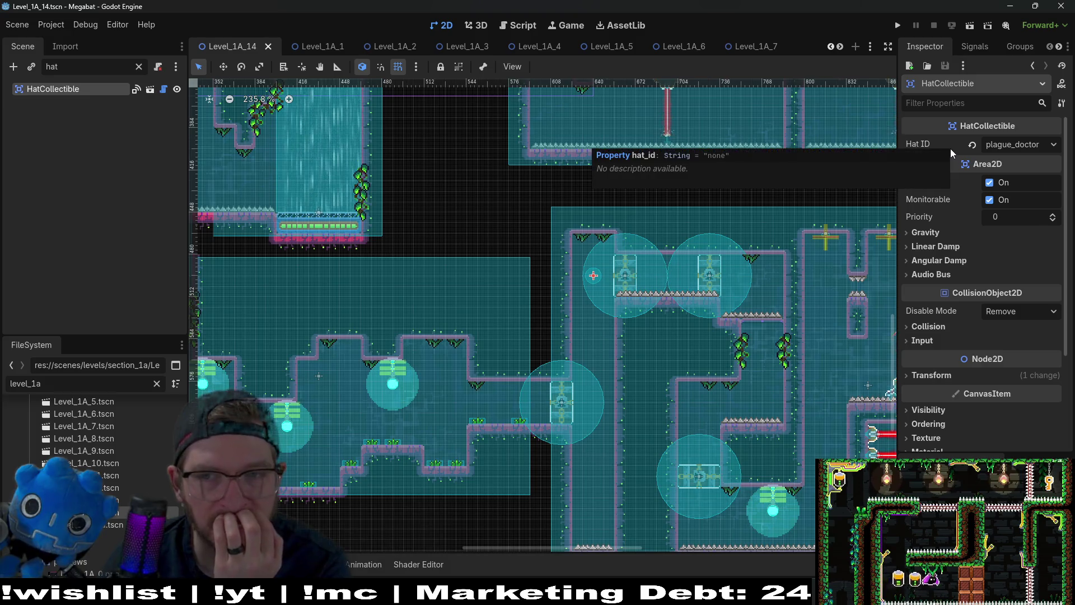
pyautogui.click(1036, 146)
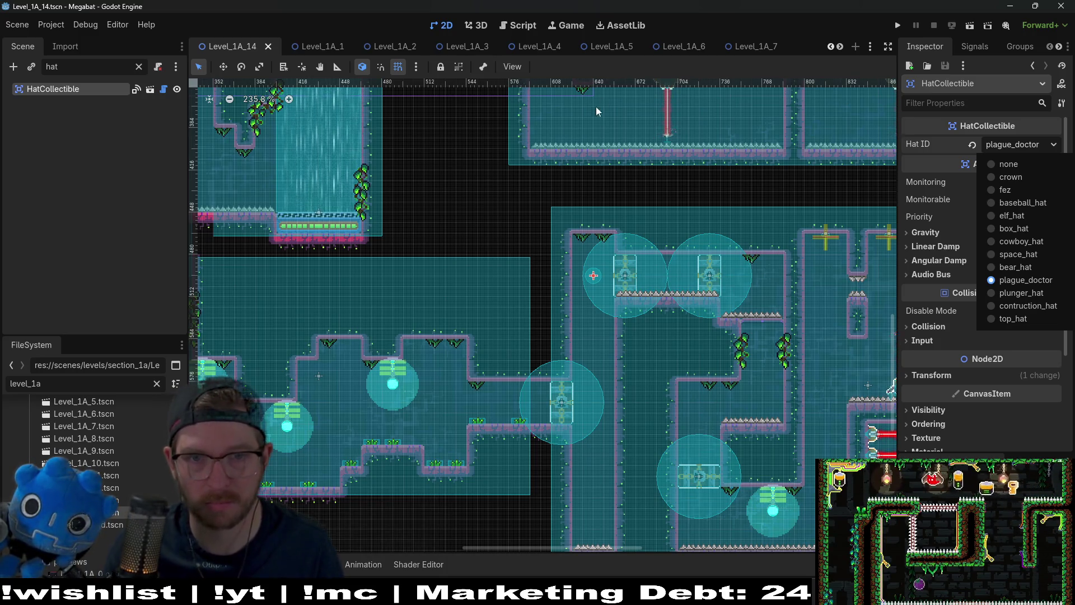
# Step: Close the hat list and quick-open GlobalConstants.gd by searching 'globaconstants'
pyautogui.click(611, 210)
pyautogui.hotkey('alt', 'shift', 'o')
pyautogui.write('g')
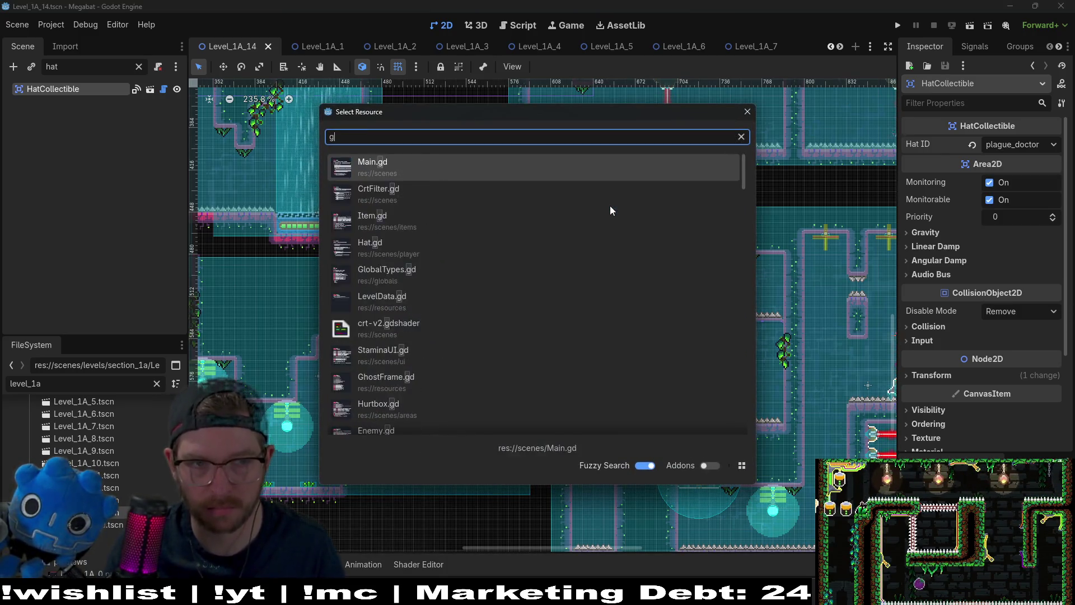
pyautogui.write('lobaconstants')
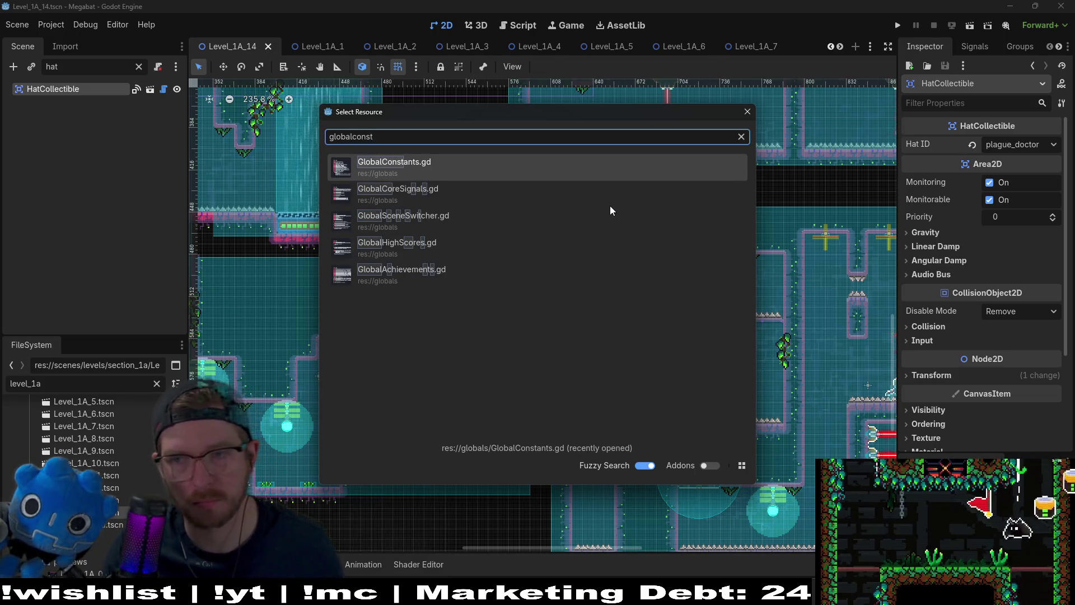
pyautogui.press('Return')
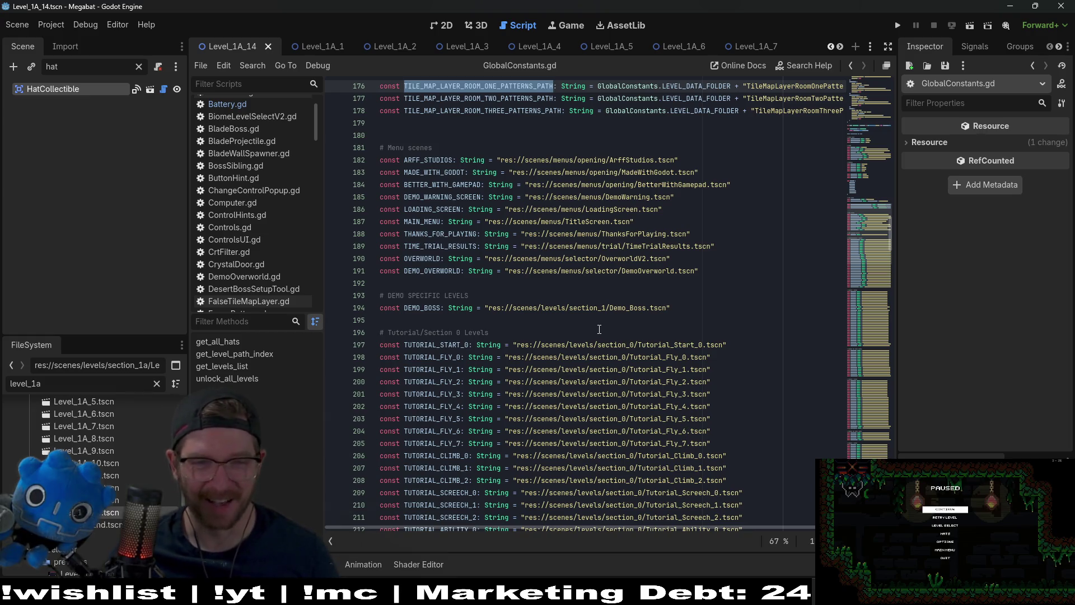
pyautogui.click(677, 212)
pyautogui.scroll(4, 582, 342)
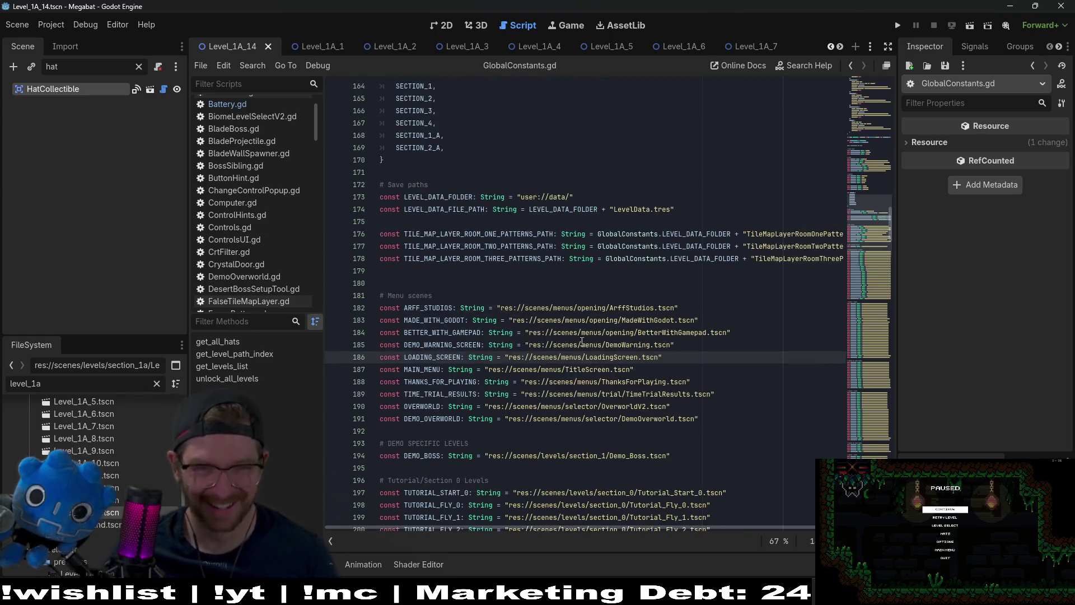
pyautogui.scroll(6, 536, 298)
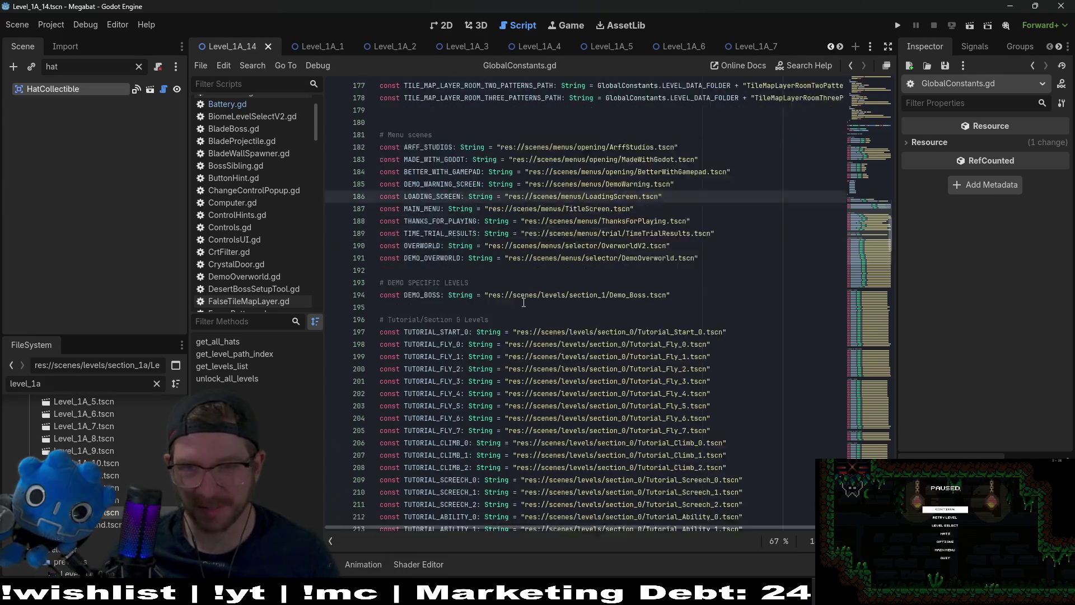
pyautogui.scroll(18, 612, 284)
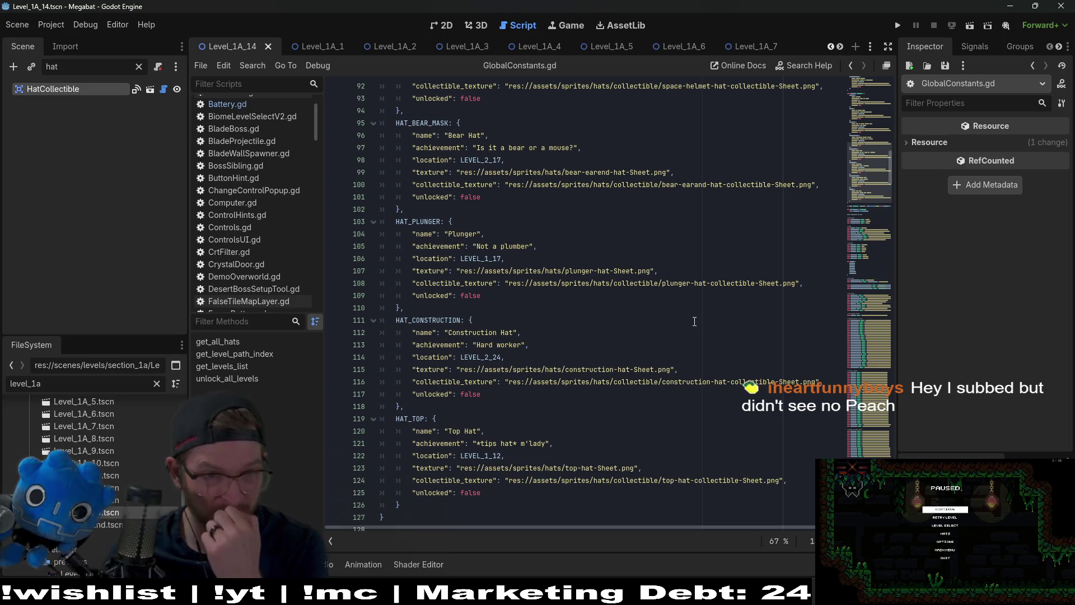
pyautogui.scroll(8, 611, 308)
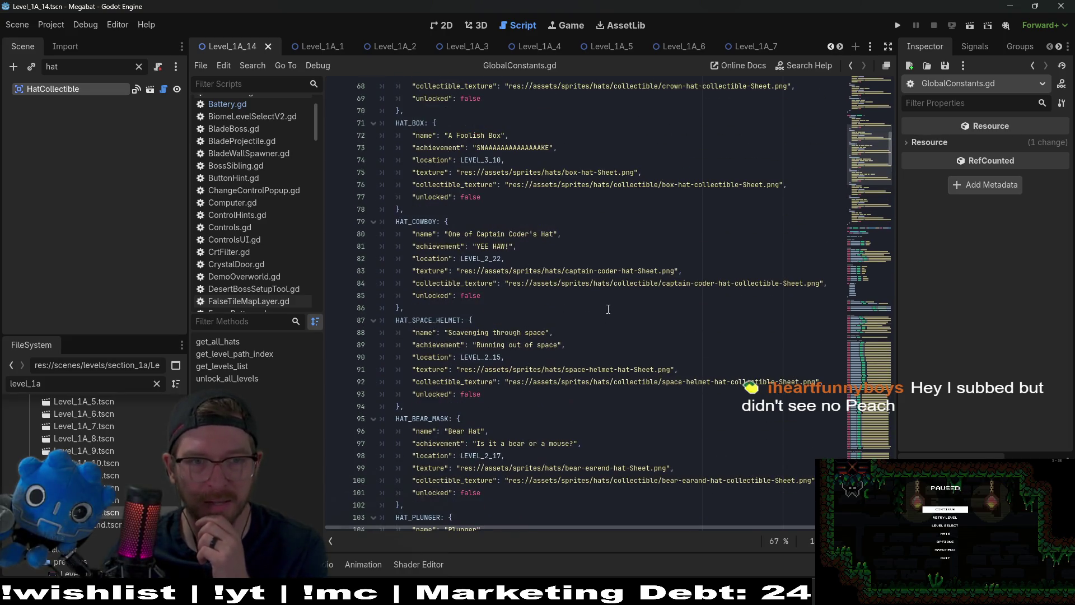
pyautogui.moveTo(609, 312)
pyautogui.scroll(16, 441, 268)
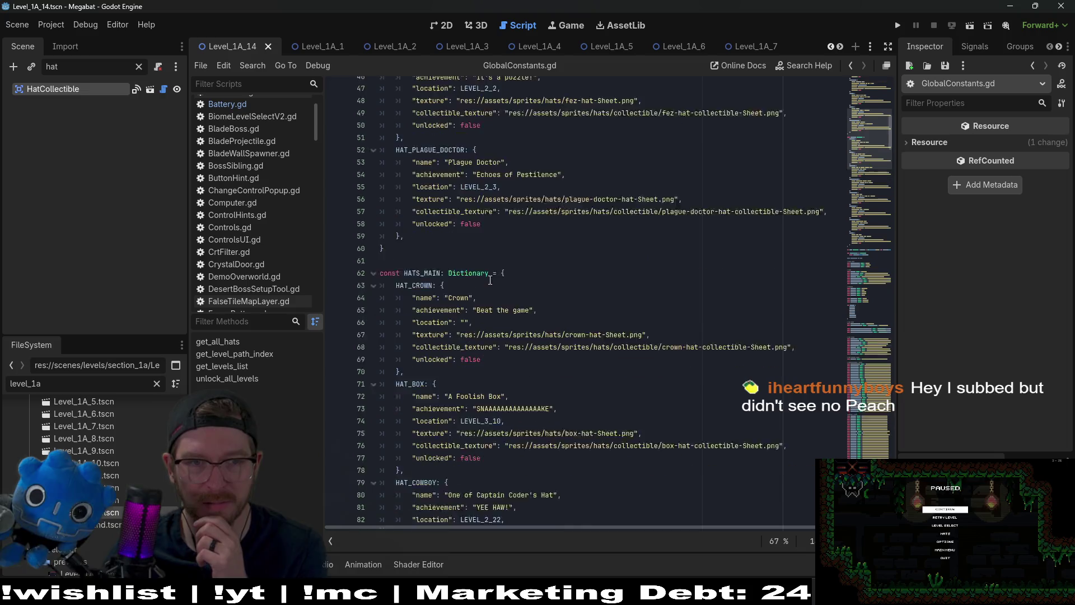
pyautogui.scroll(2, 493, 279)
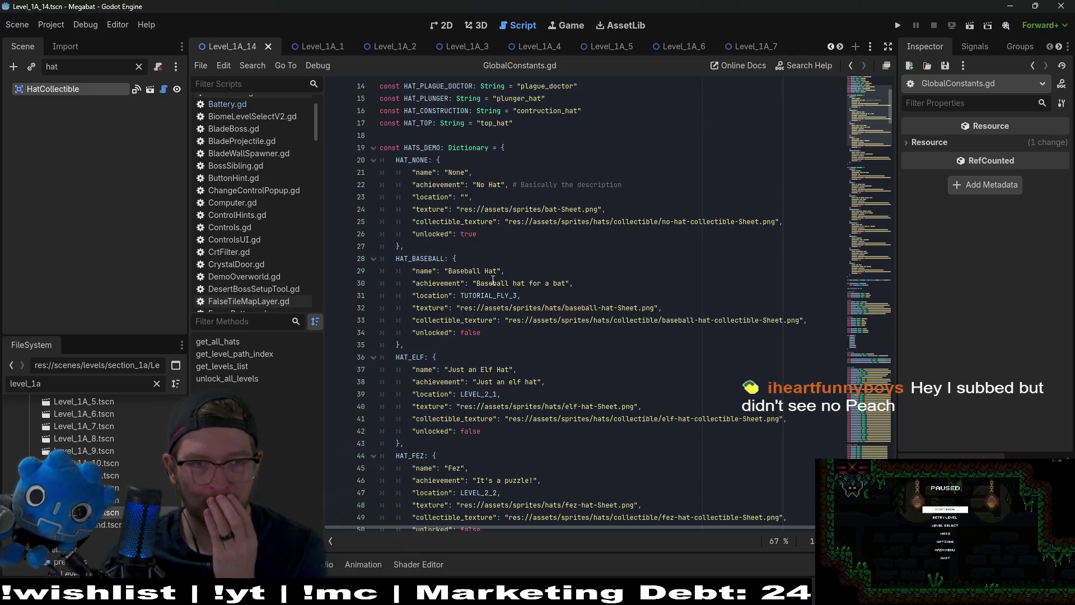
pyautogui.scroll(-3, 493, 279)
pyautogui.scroll(-3, 493, 279)
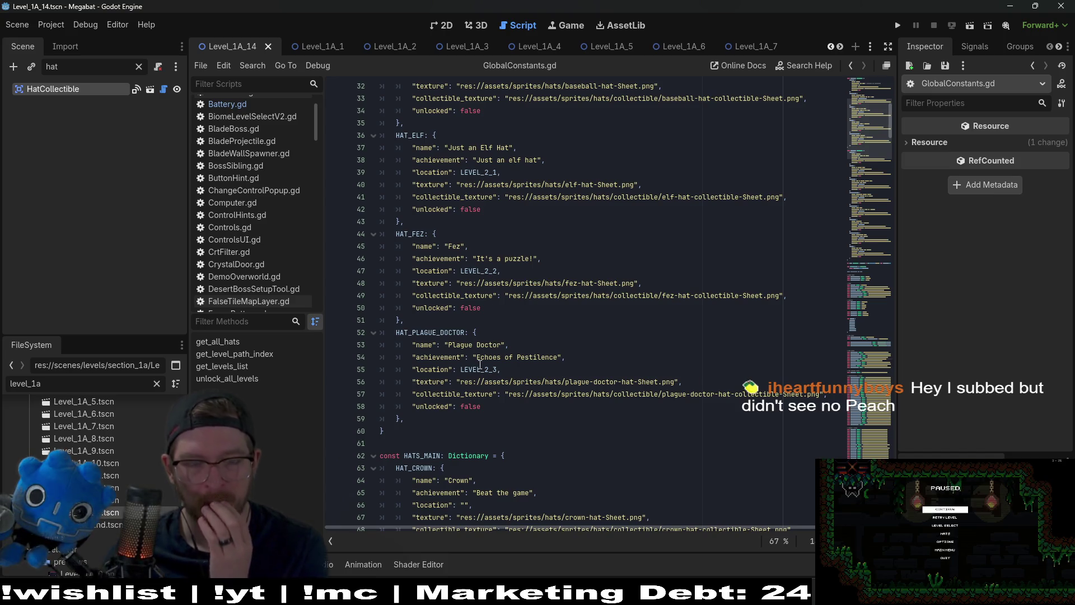
pyautogui.doubleClick(480, 367)
pyautogui.scroll(-5, 584, 357)
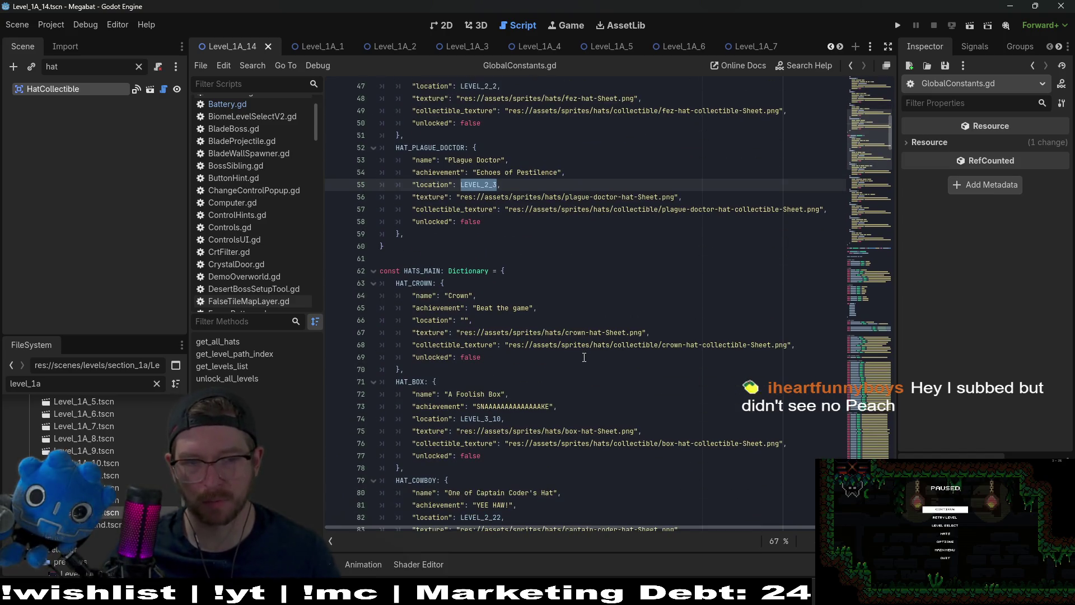
pyautogui.scroll(-15, 583, 357)
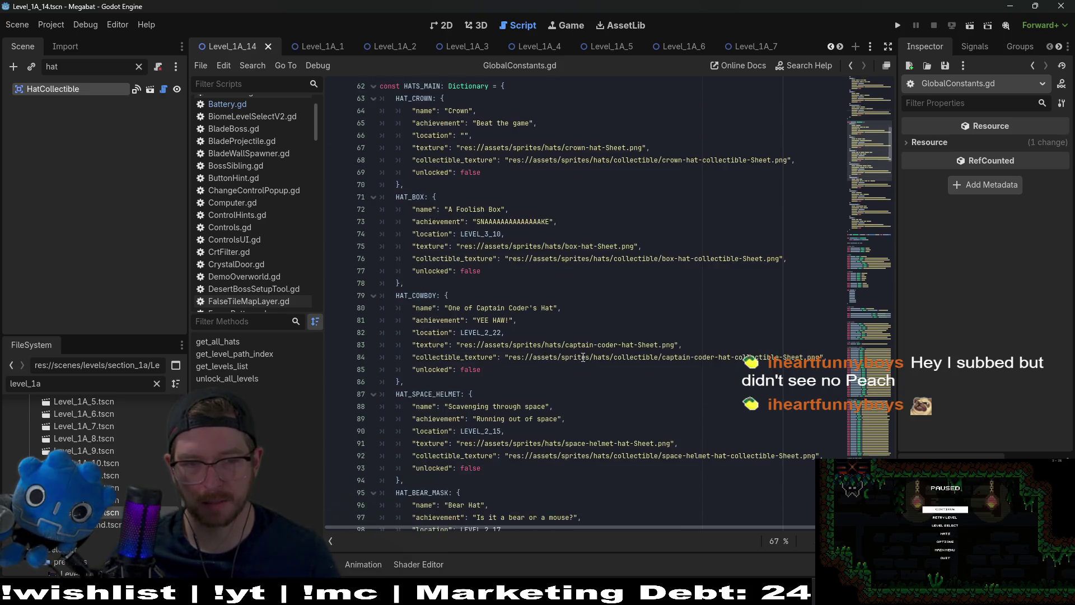
pyautogui.scroll(-3, 584, 357)
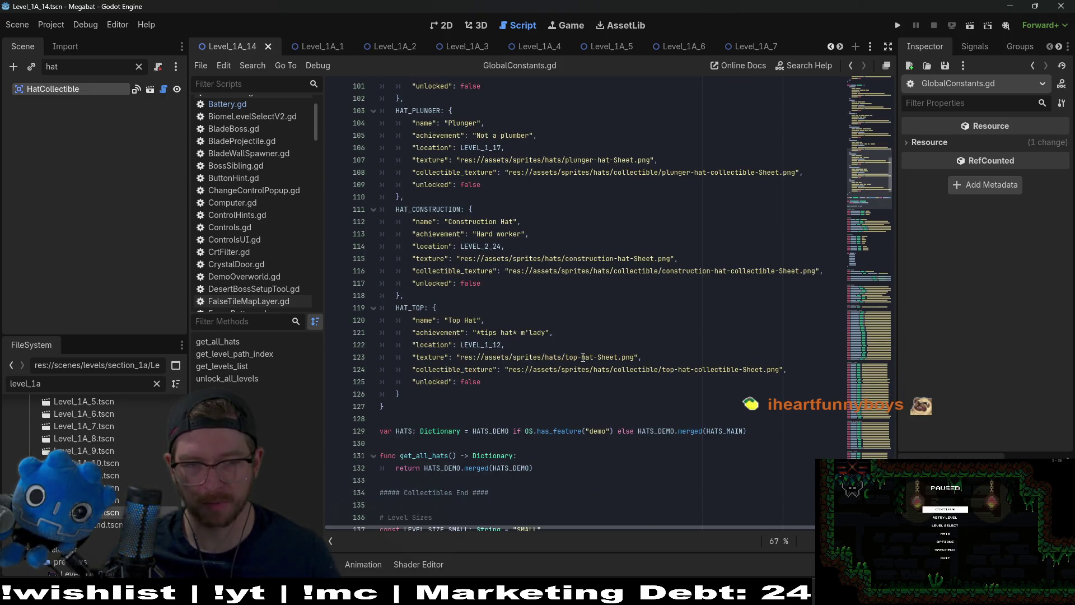
pyautogui.scroll(4, 583, 356)
pyautogui.scroll(5, 584, 357)
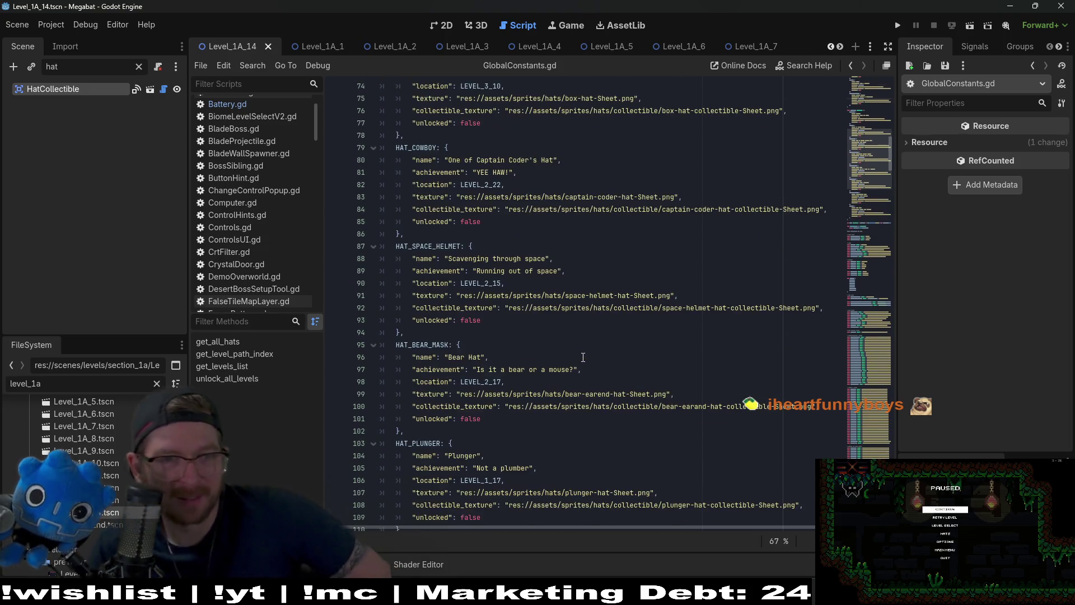
pyautogui.scroll(7, 584, 357)
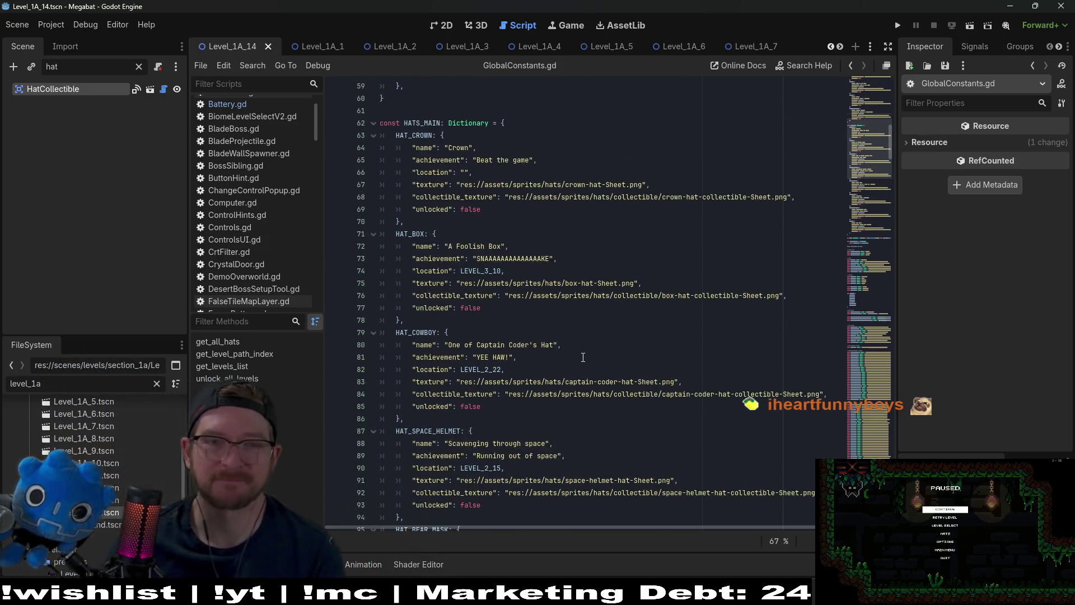
pyautogui.scroll(3, 608, 275)
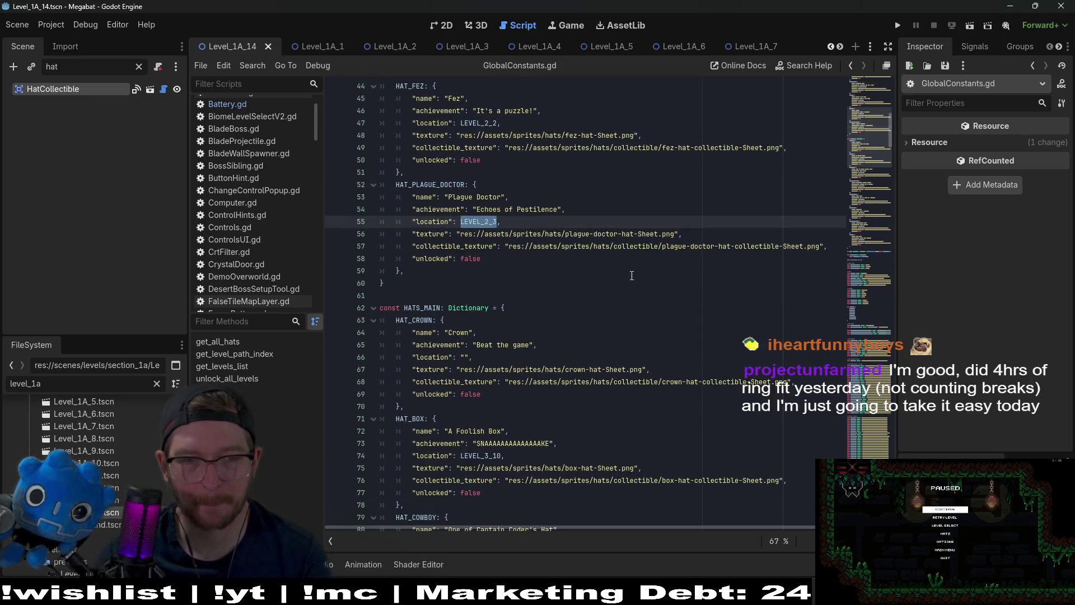
pyautogui.scroll(6, 633, 291)
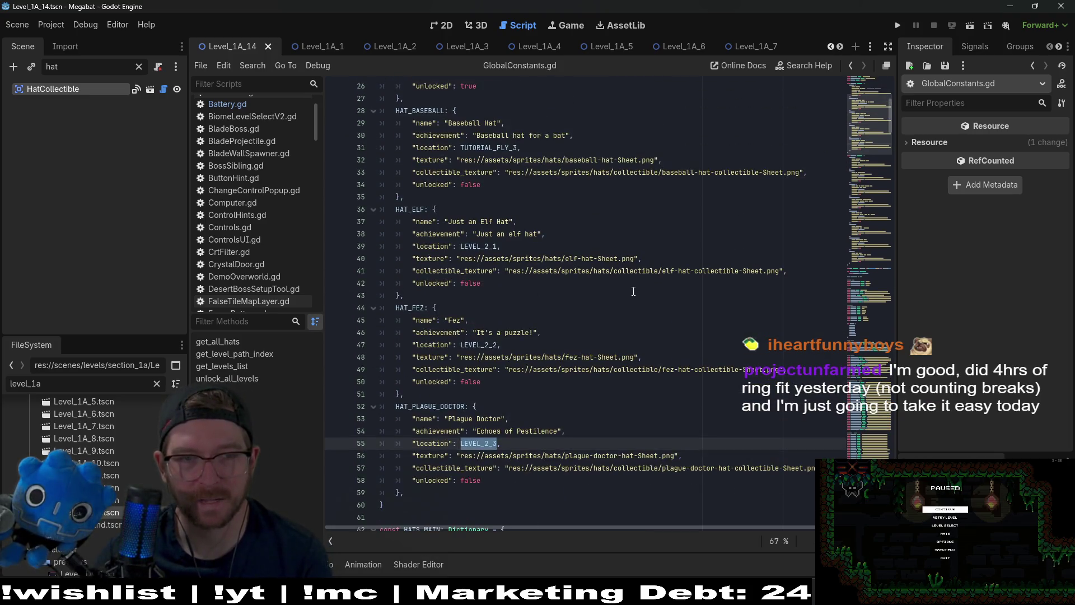
pyautogui.scroll(3, 634, 291)
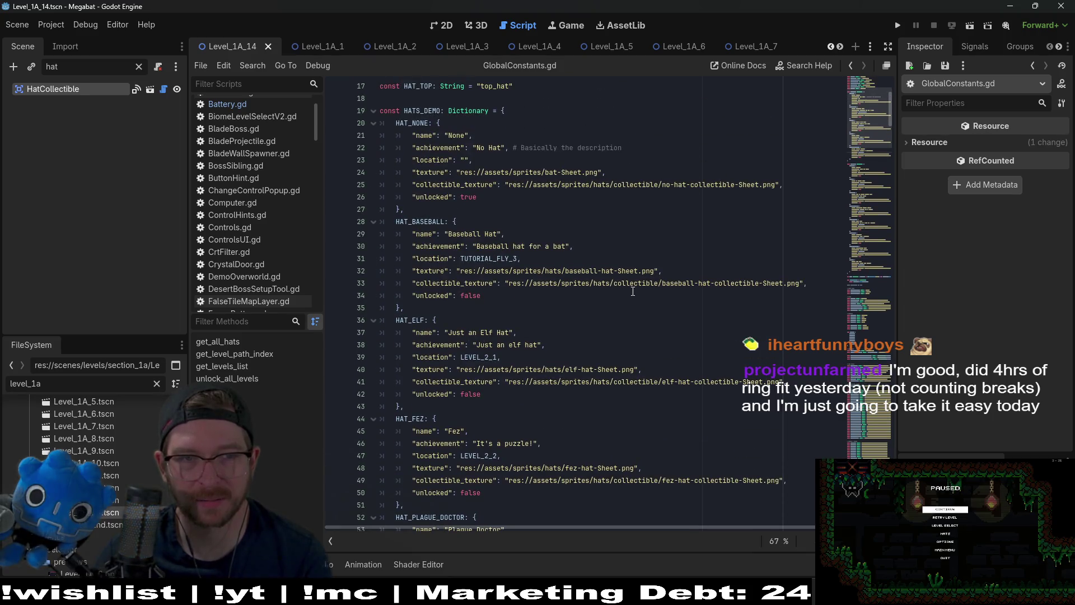
pyautogui.scroll(-18, 633, 291)
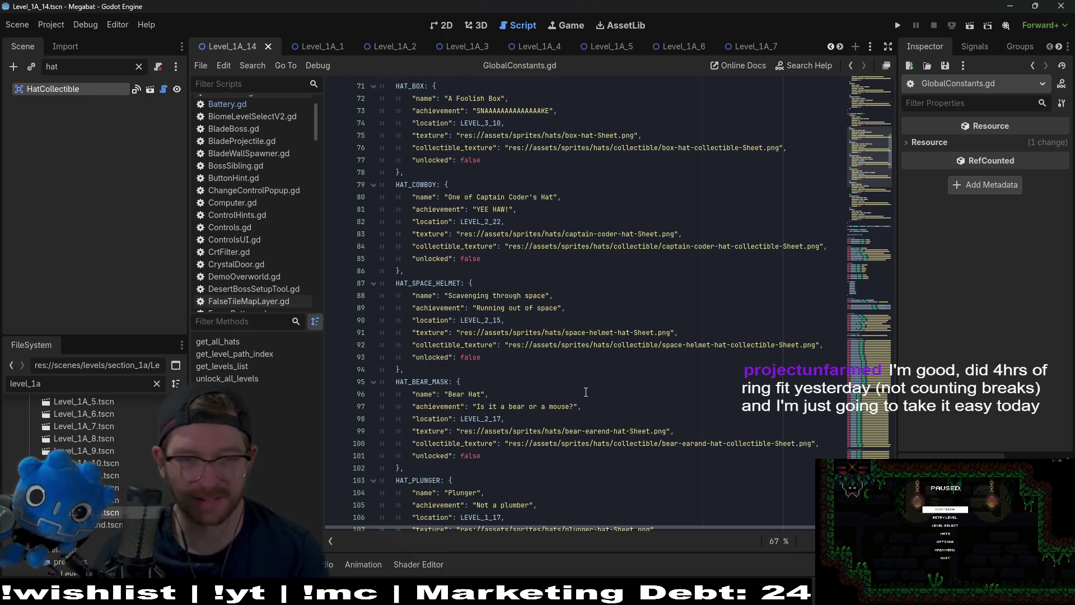
pyautogui.scroll(-3, 586, 391)
pyautogui.scroll(-5, 586, 392)
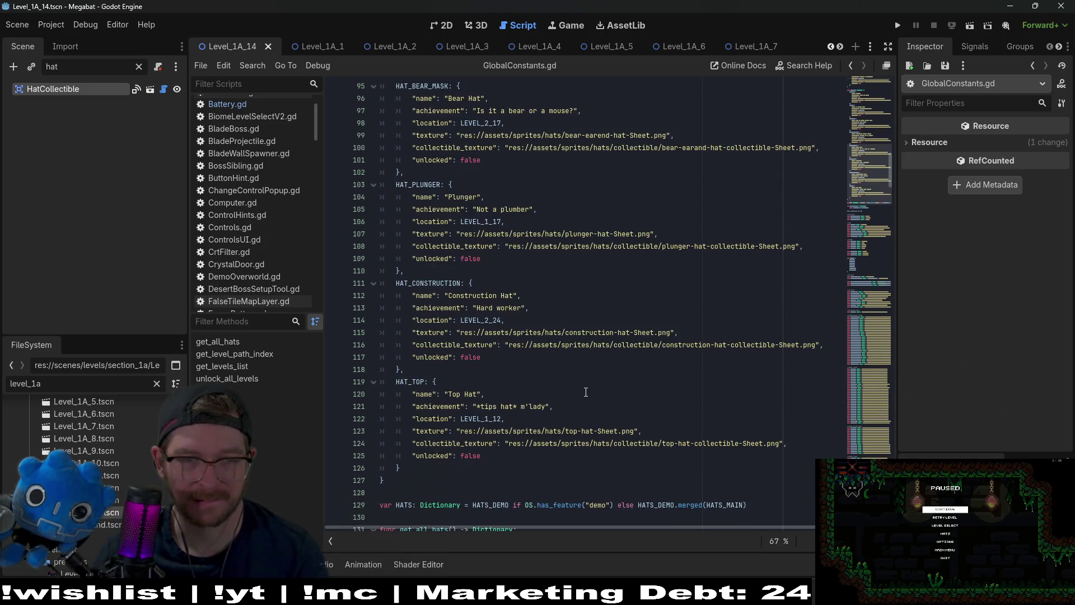
pyautogui.scroll(-3, 586, 391)
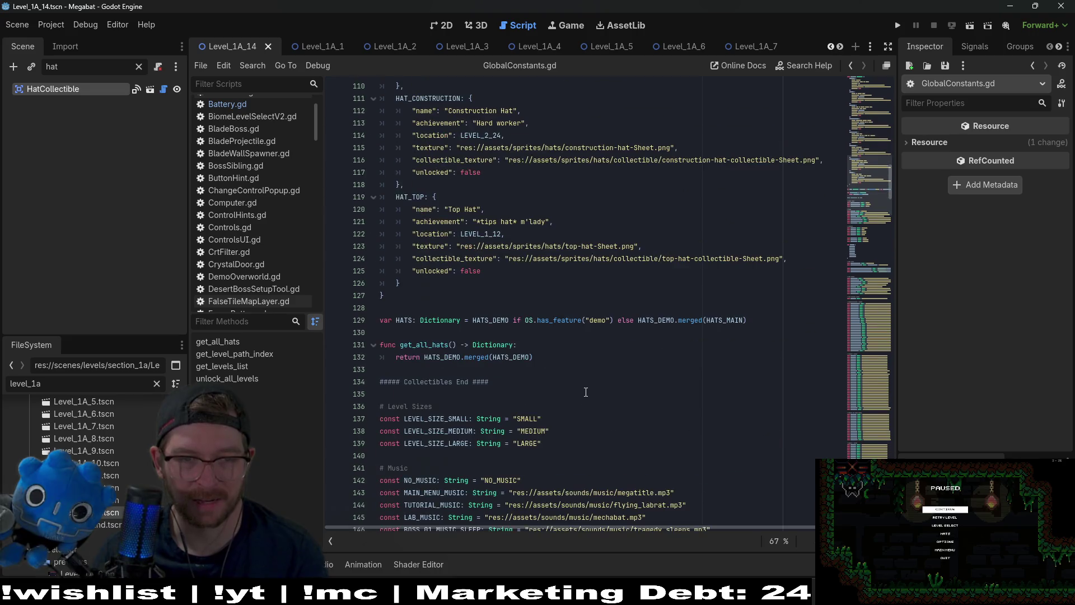
pyautogui.scroll(-4, 584, 393)
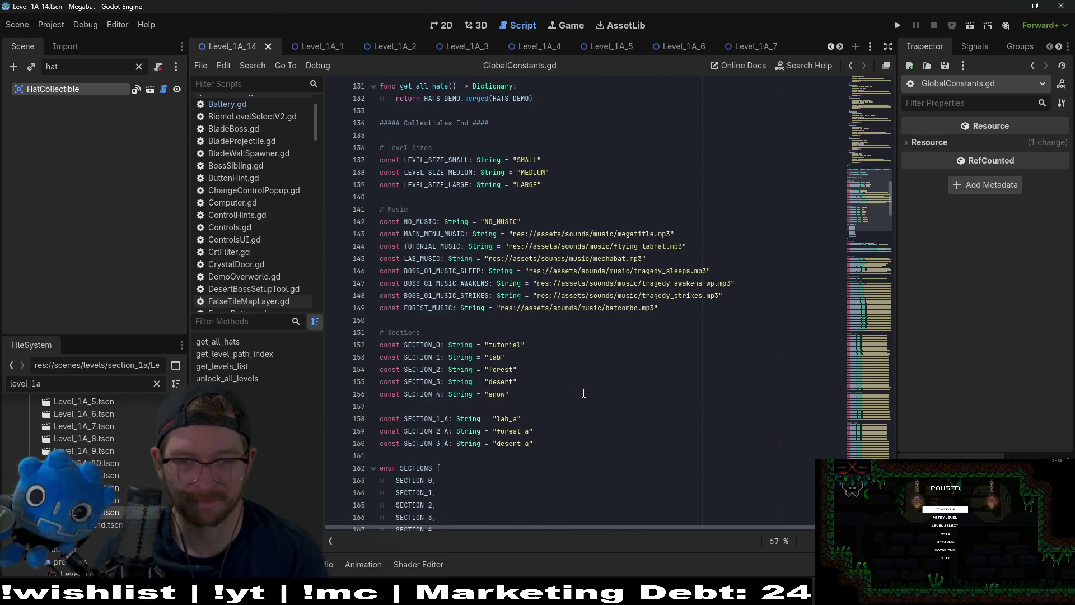
pyautogui.scroll(5, 584, 393)
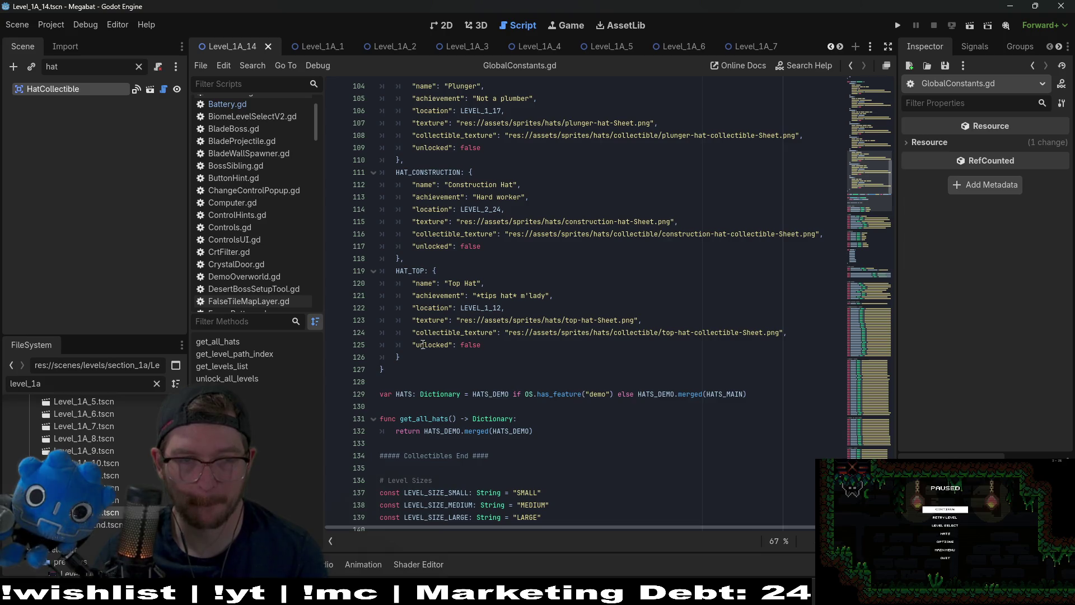
# Step: Paste a duplicate of the HAT_TOP entry below it and rename its key to NEW_HAT
pyautogui.moveTo(401, 357); pyautogui.dragTo(369, 271)
pyautogui.hotkey('ctrl', 'c')
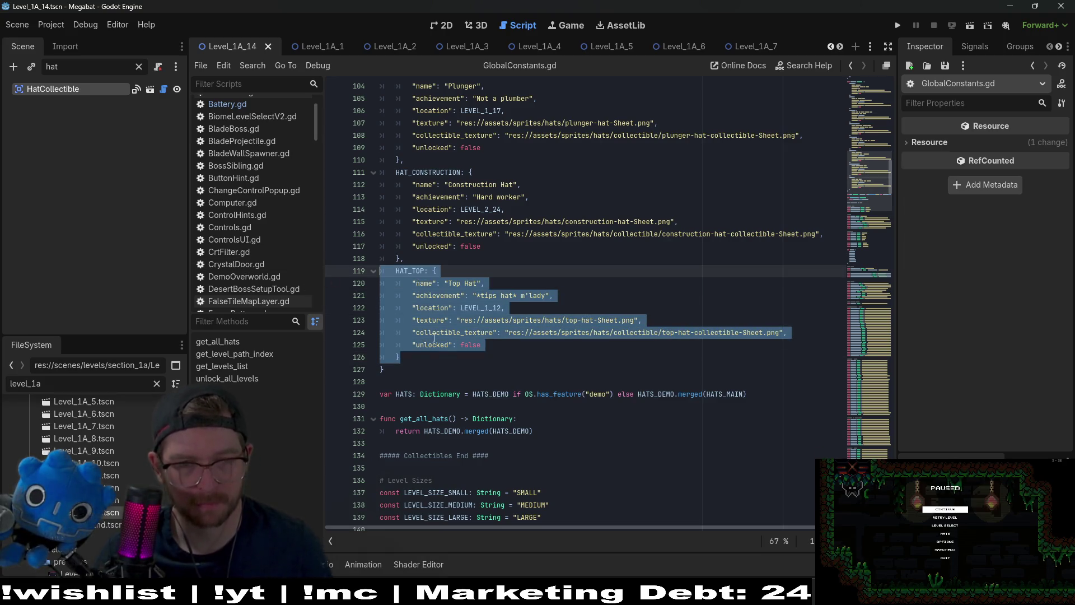
pyautogui.click(439, 364)
pyautogui.click(453, 355)
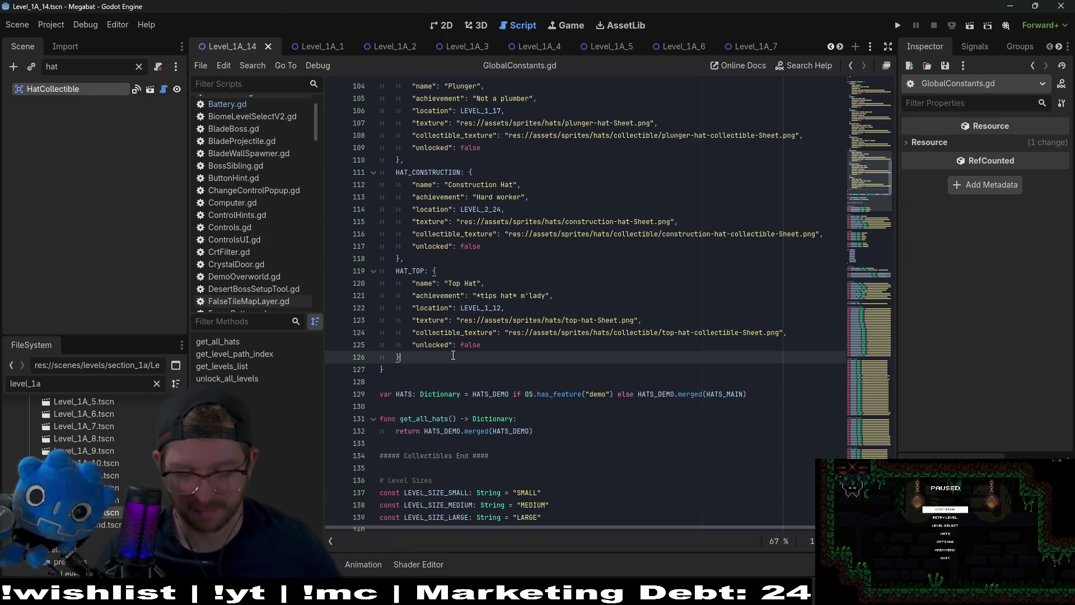
pyautogui.write(',')
pyautogui.press('Return')
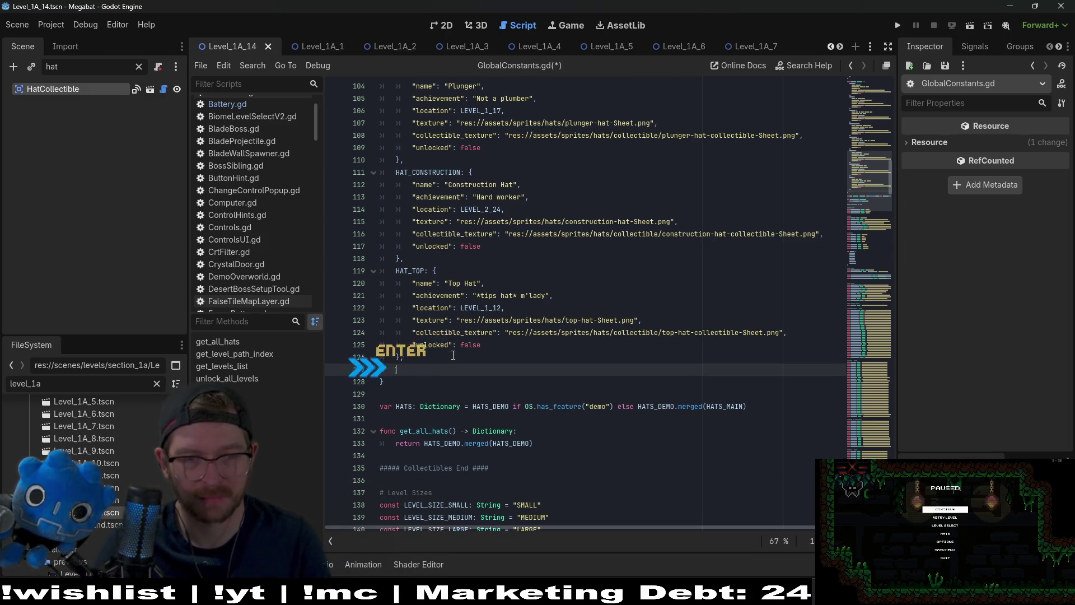
pyautogui.press('Tab')
pyautogui.hotkey('ctrl', 'v')
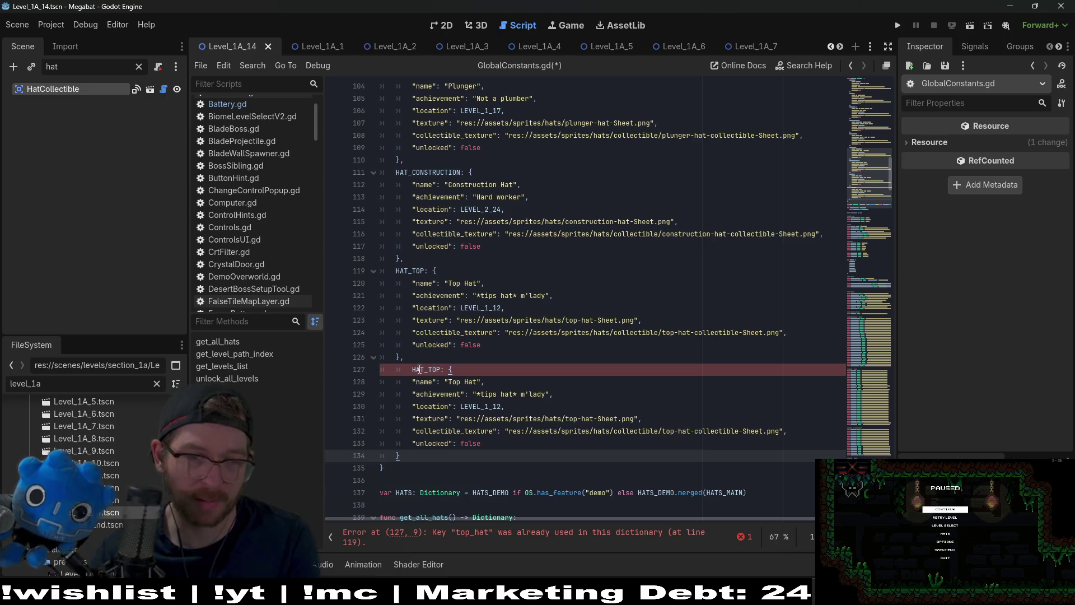
pyautogui.click(415, 370)
pyautogui.press('BackSpace')
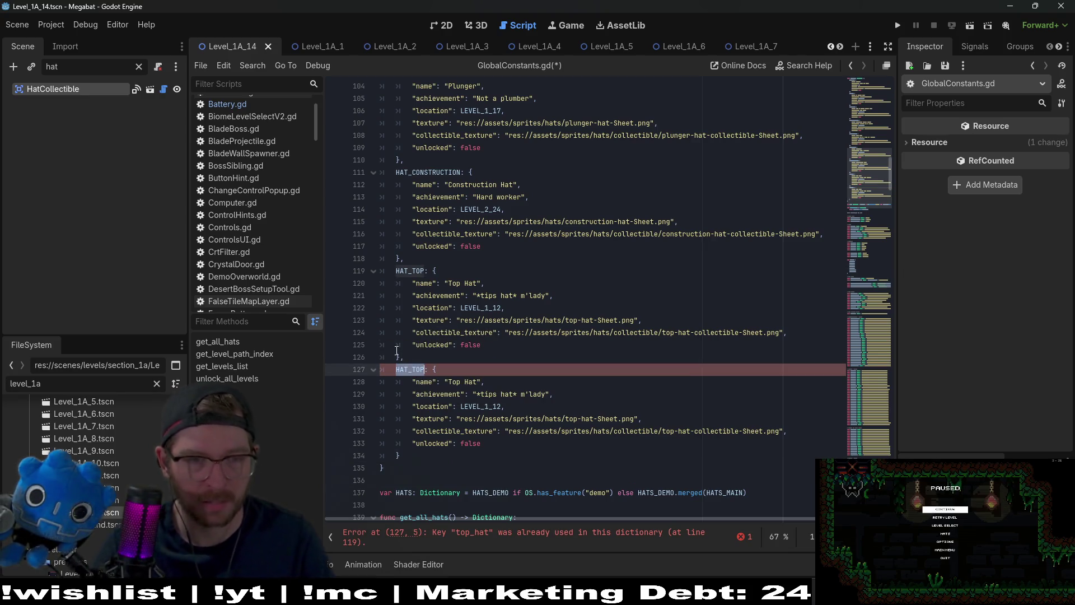
pyautogui.write('NEW_HAT')
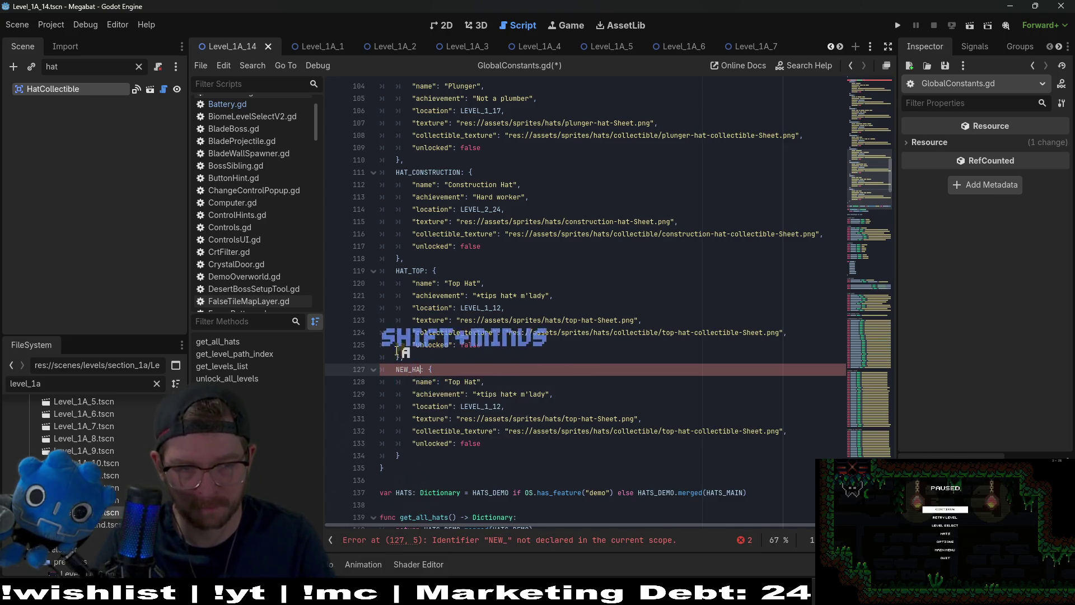
# Step: Comment out the NEW_HAT entry, then undo that and fix the key back to NEW_HAT
pyautogui.moveTo(421, 460)
pyautogui.mouseDown()
pyautogui.moveTo(386, 383)
pyautogui.moveTo(338, 372)
pyautogui.mouseUp()
pyautogui.hotkey('ctrl', 'k')
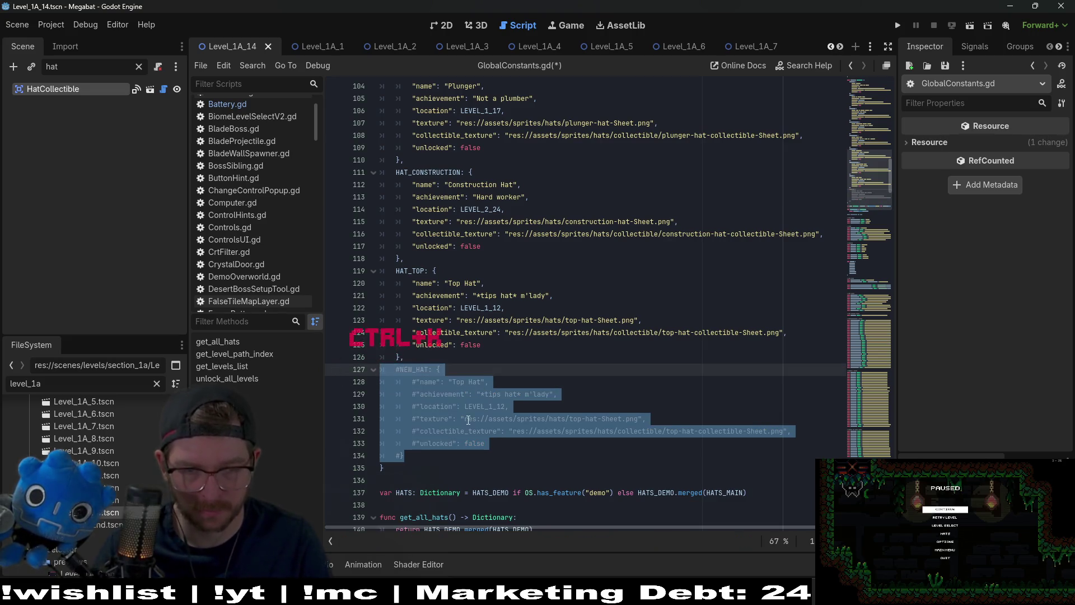
pyautogui.click(468, 419)
pyautogui.click(440, 432)
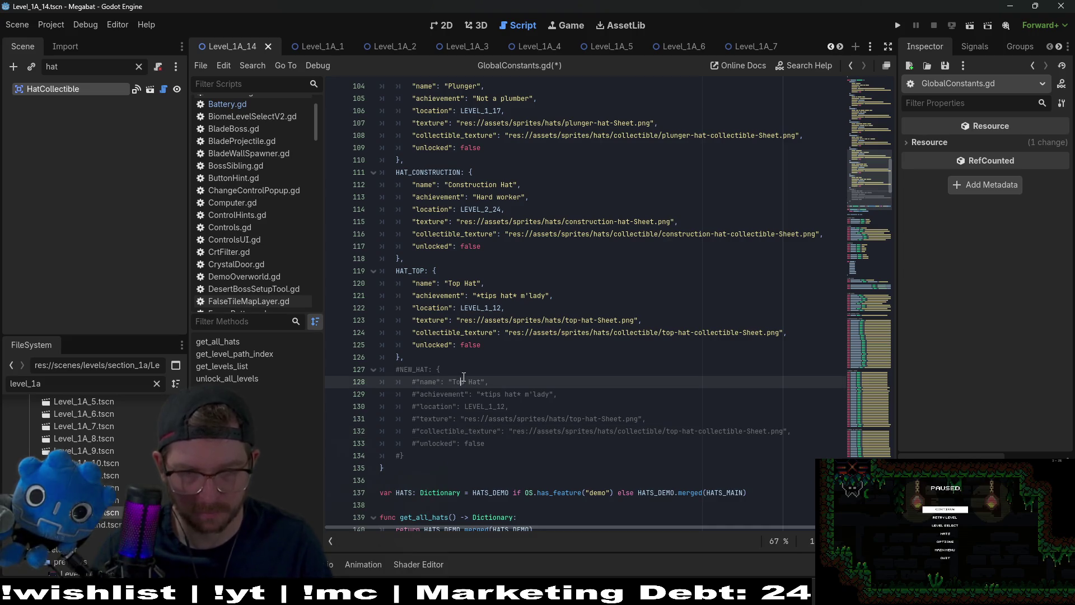
pyautogui.hotkey('ctrl', 'z')
pyautogui.hotkey('ctrl', 'z')
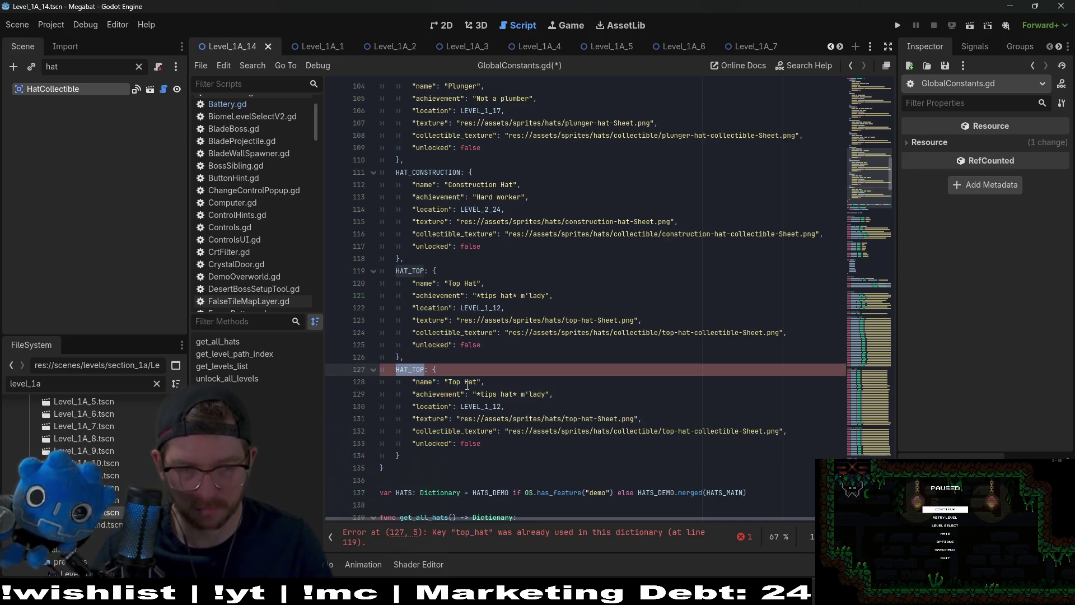
pyautogui.write('NEW')
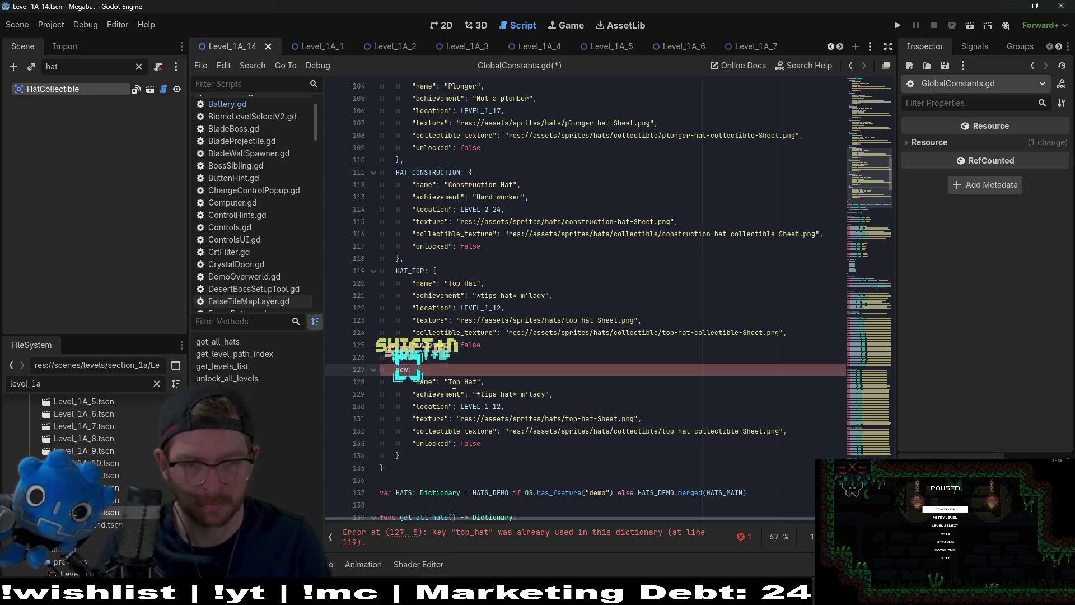
pyautogui.press('BackSpace')
pyautogui.write('NEW_HA')
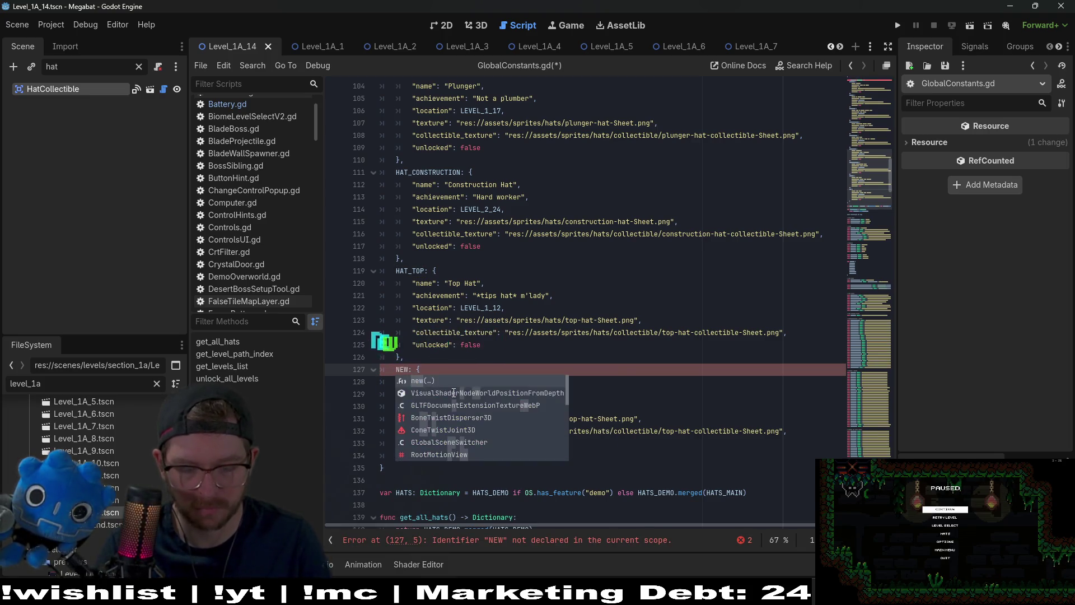
pyautogui.write('T')
# Step: Change the NEW_HAT location from LEVEL_1_12 to LEVEL_1A_9
pyautogui.doubleClick(473, 406)
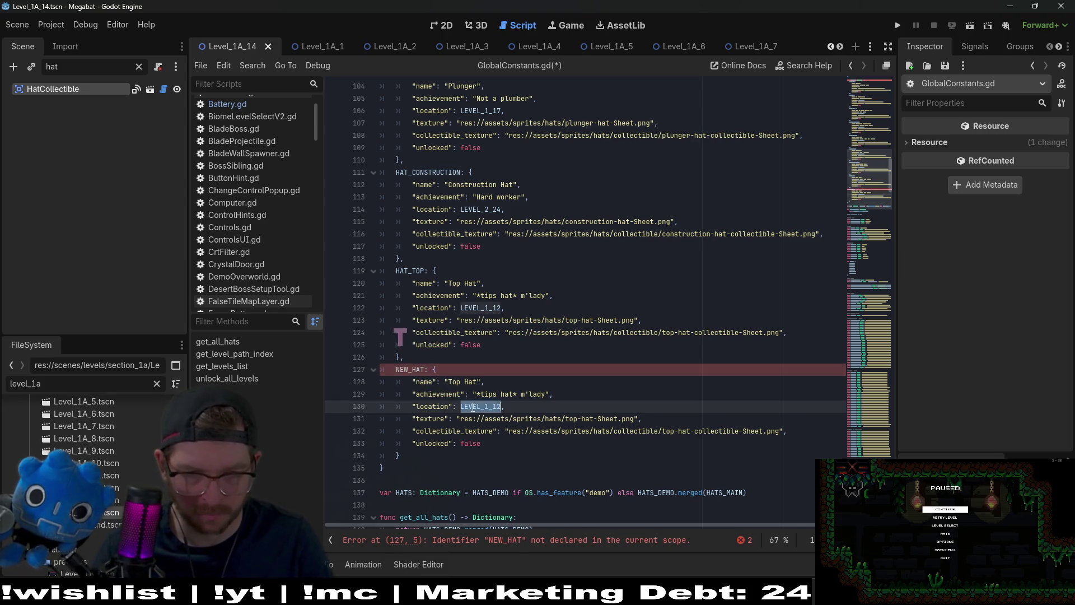
pyautogui.write('Le')
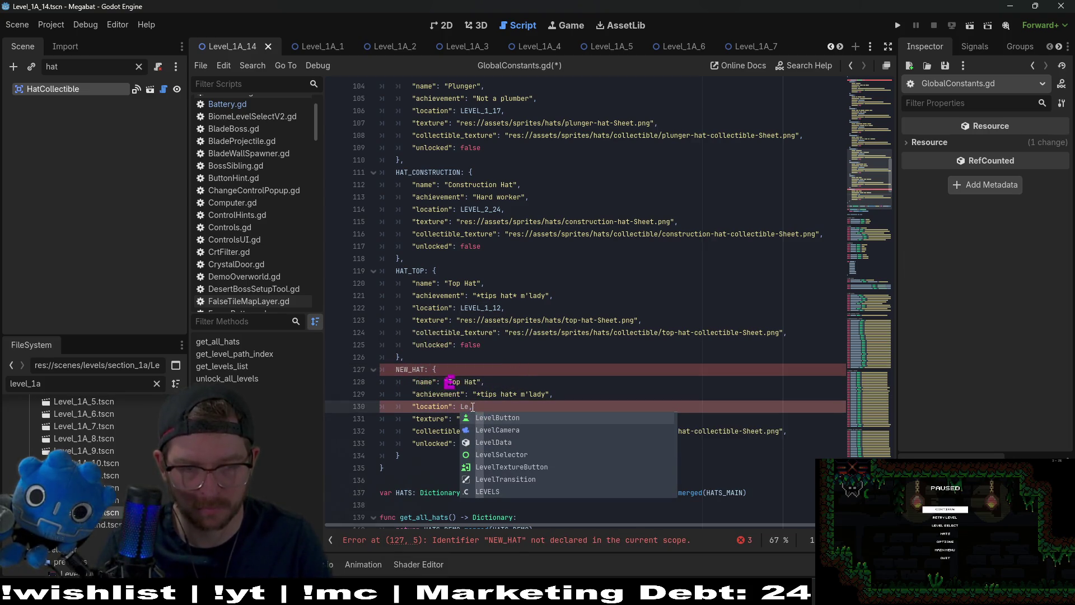
pyautogui.press('BackSpace')
pyautogui.press('BackSpace')
pyautogui.write('LEV')
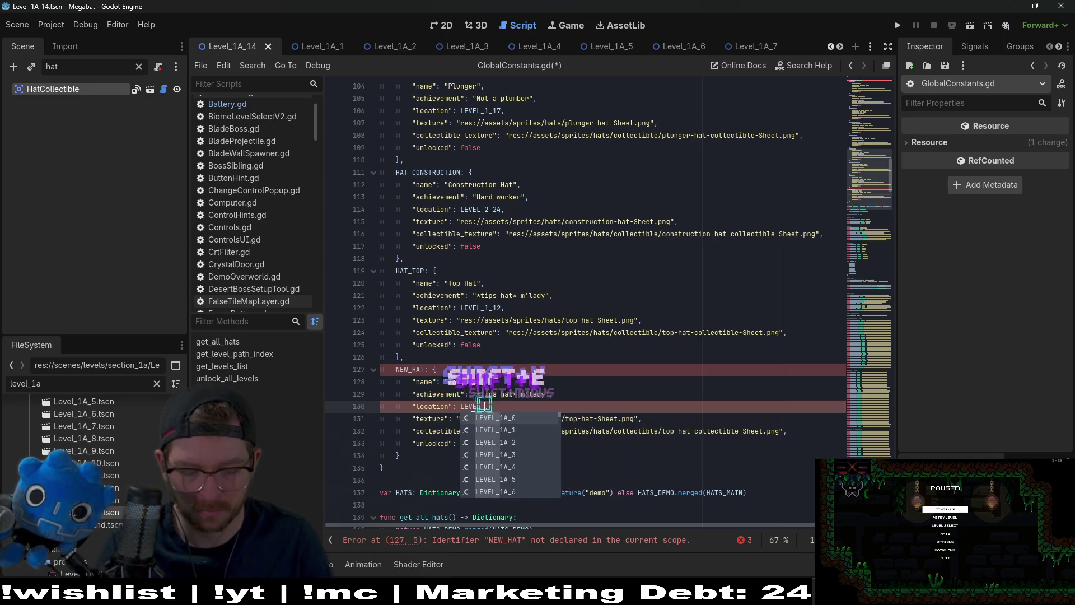
pyautogui.write('EL_2A')
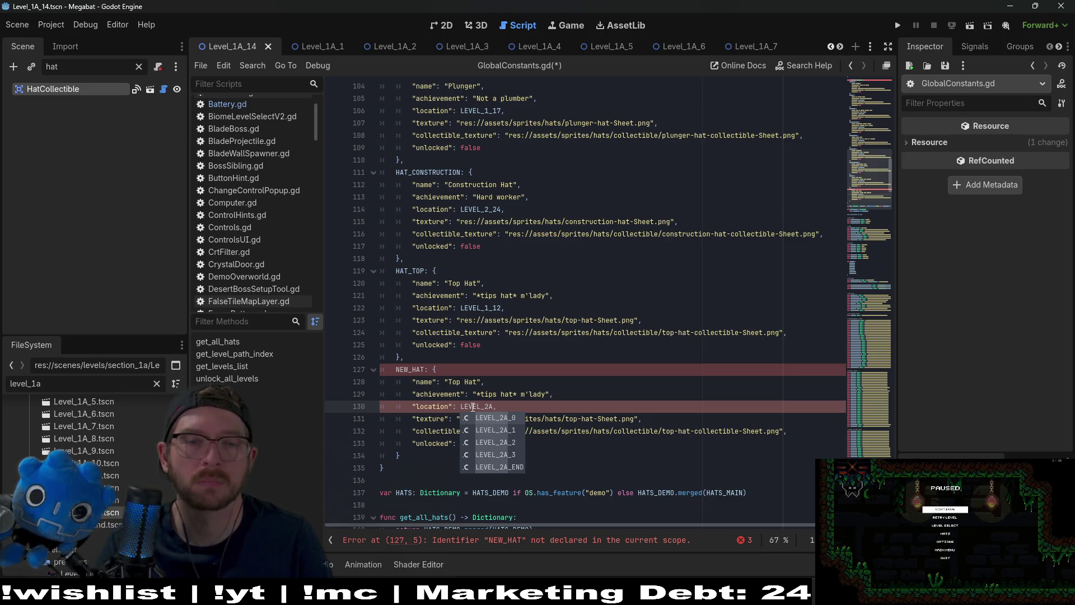
pyautogui.press('BackSpace')
pyautogui.press('BackSpace')
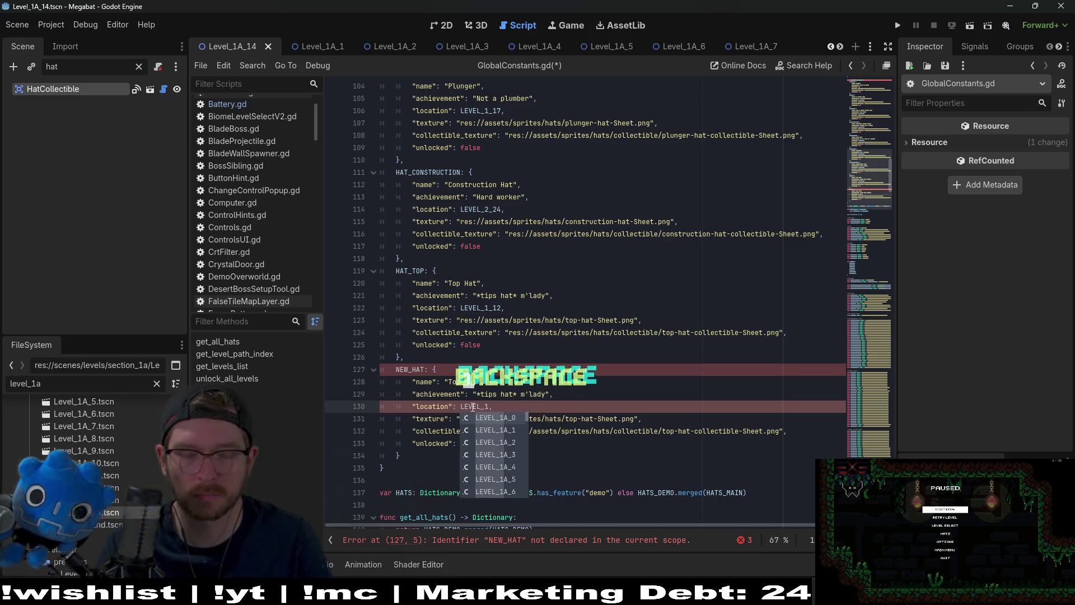
pyautogui.write('1A_9')
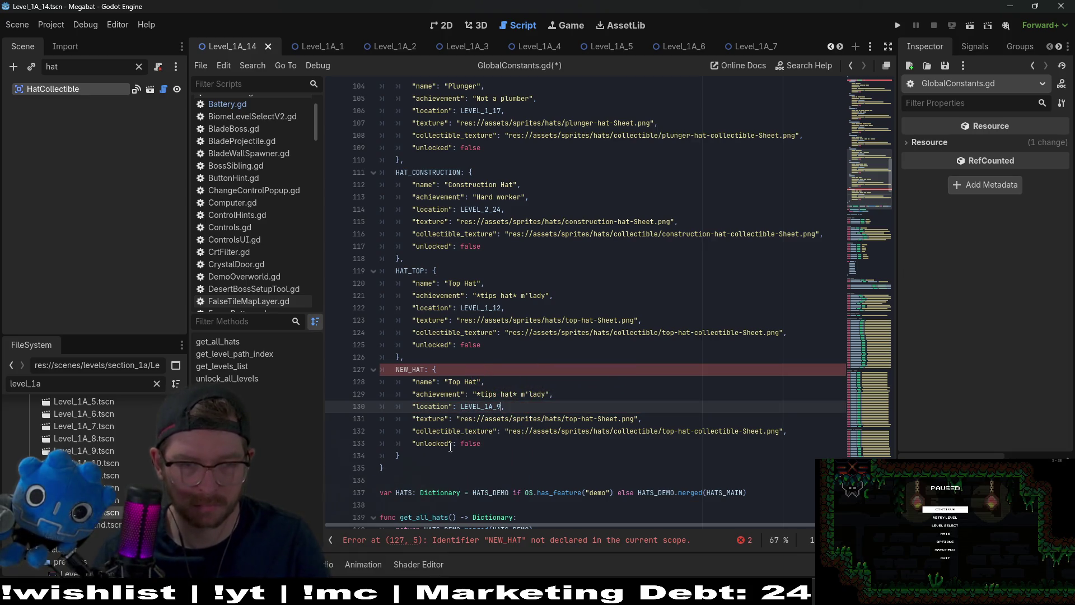
pyautogui.click(430, 454)
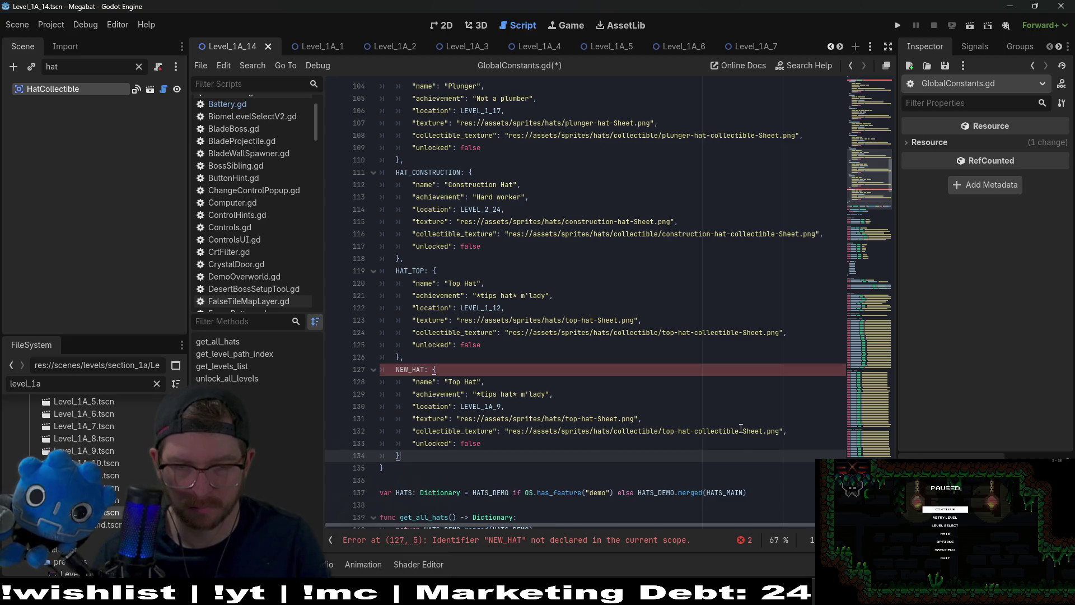
# Step: Replace 'top-hat' with 'new' in the collectible texture path
pyautogui.click(688, 431)
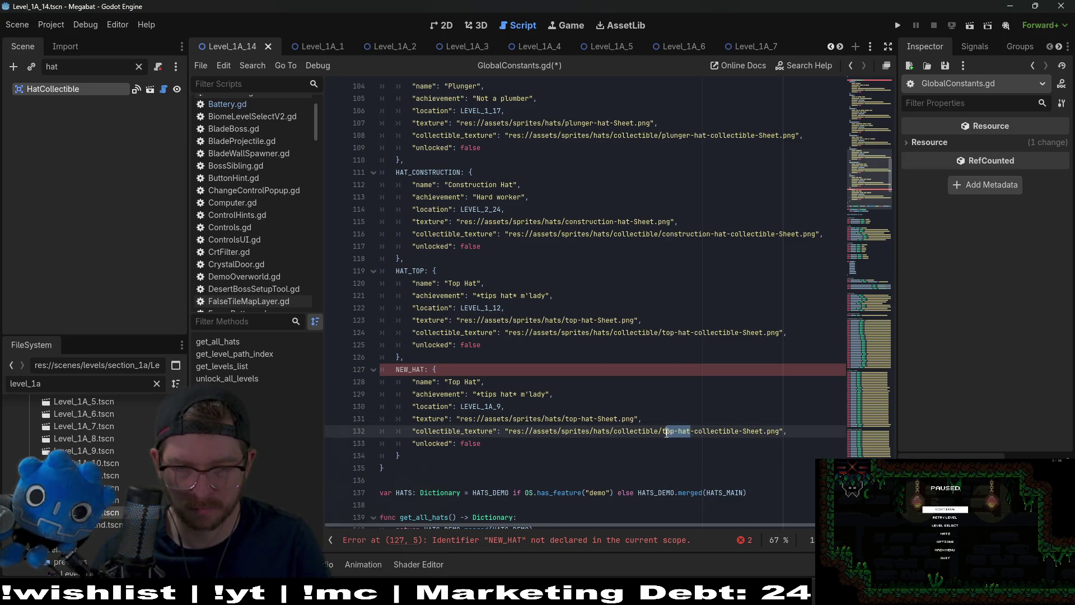
pyautogui.moveTo(667, 434); pyautogui.dragTo(664, 433)
pyautogui.write('new')
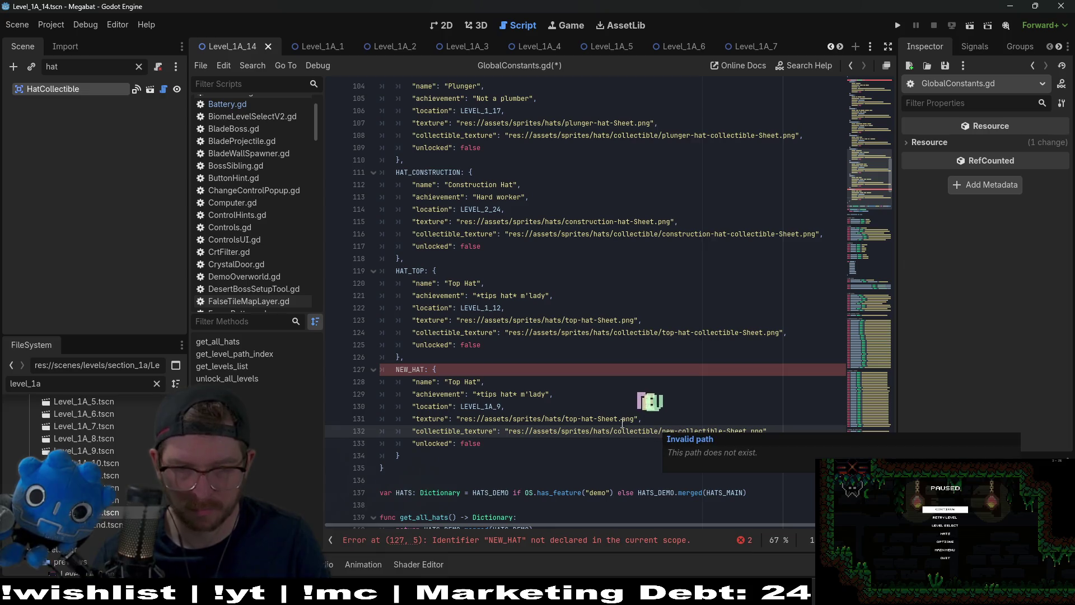
pyautogui.click(588, 419)
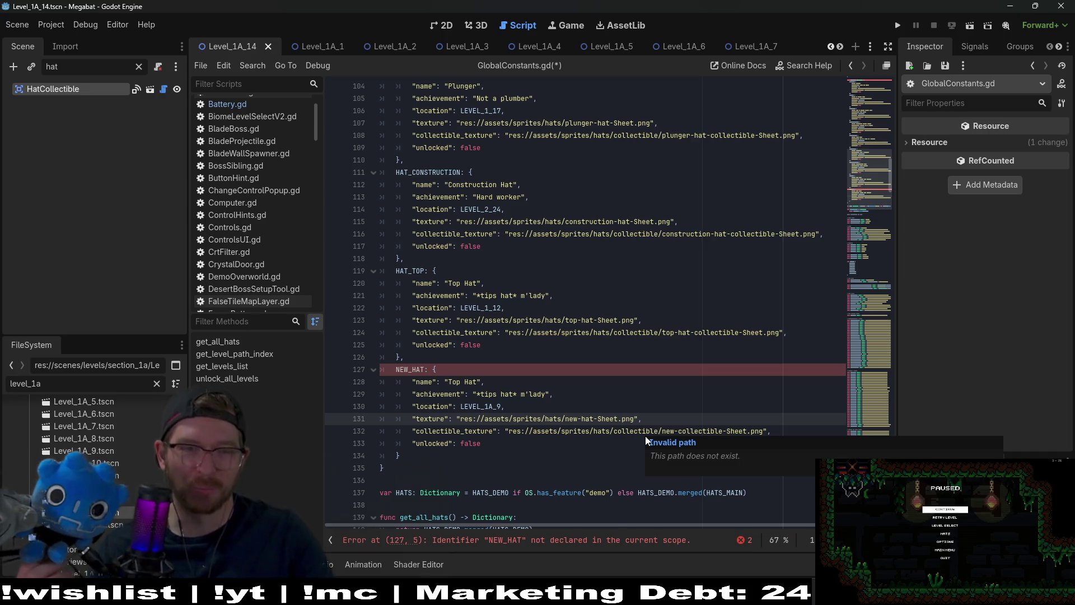
# Step: Comment out the whole NEW_HAT block with Ctrl+K, then switch to Steam's library
pyautogui.moveTo(401, 456); pyautogui.dragTo(380, 370)
pyautogui.hotkey('ctrl', 'k')
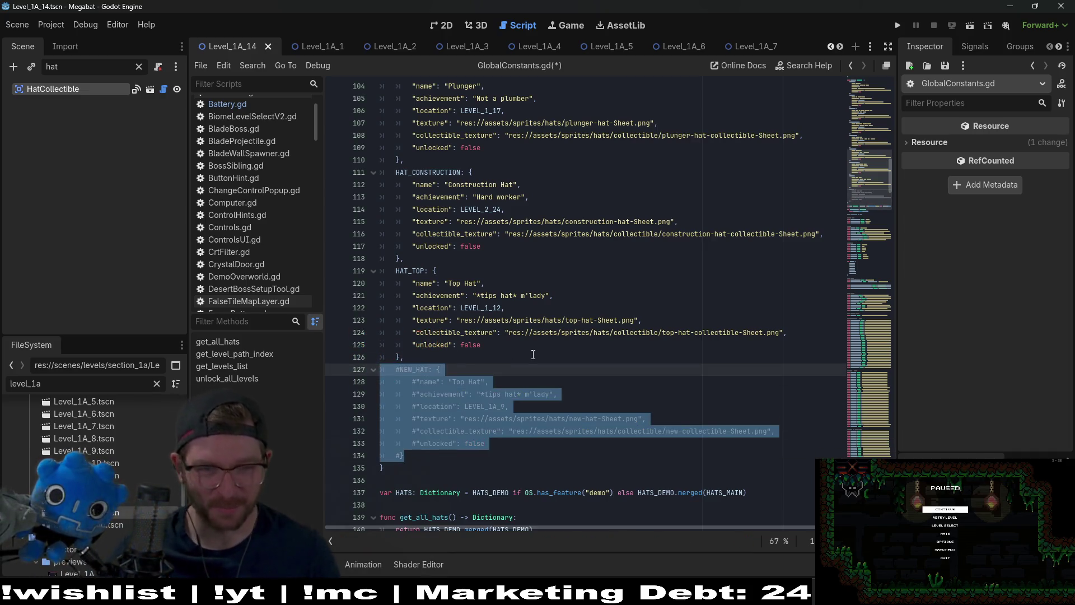
pyautogui.click(531, 354)
pyautogui.scroll(-4, 531, 354)
pyautogui.scroll(-4, 531, 354)
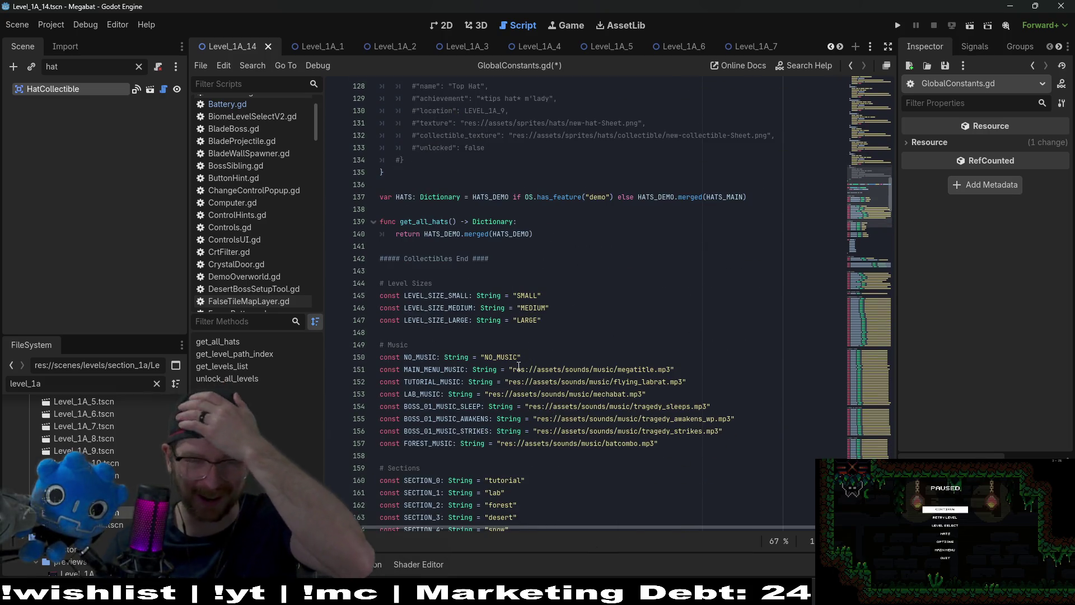
pyautogui.moveTo(519, 370)
pyautogui.click(600, 292)
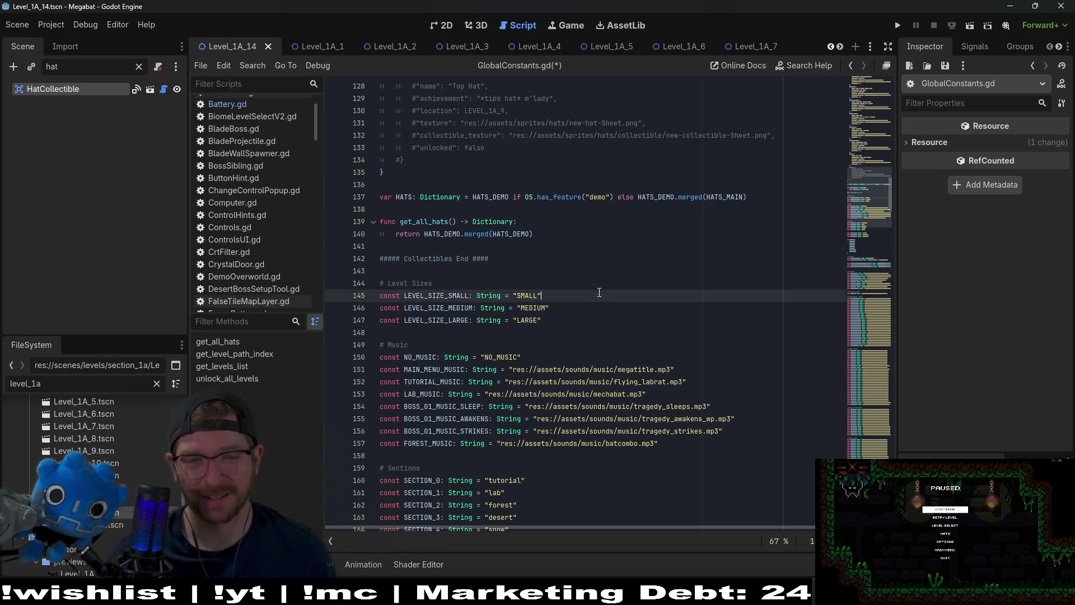
pyautogui.scroll(4, 598, 303)
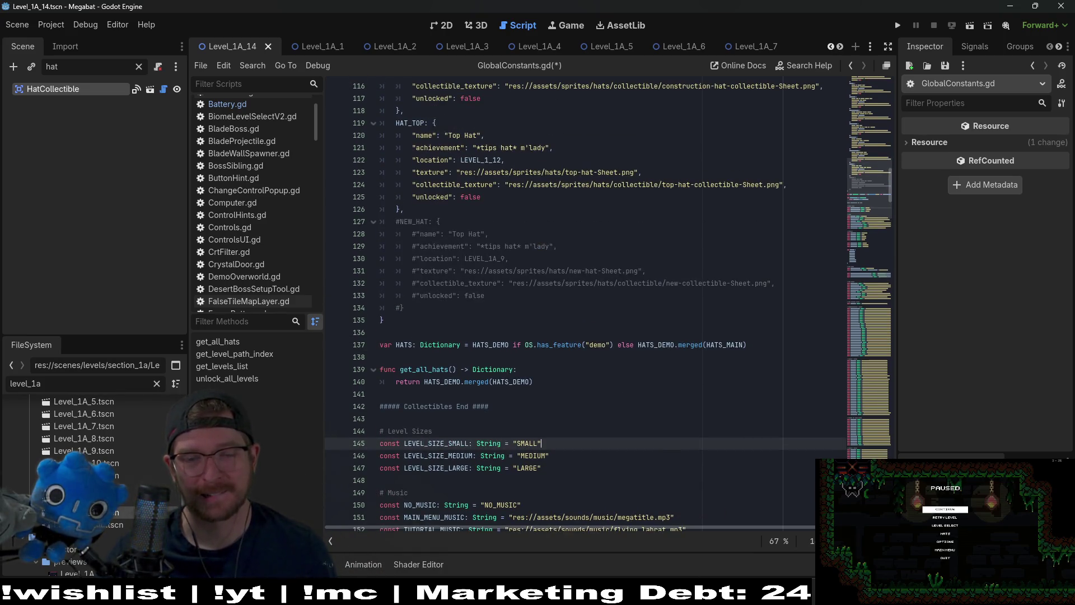
pyautogui.hotkey('alt', 'Tab')
pyautogui.click(109, 27)
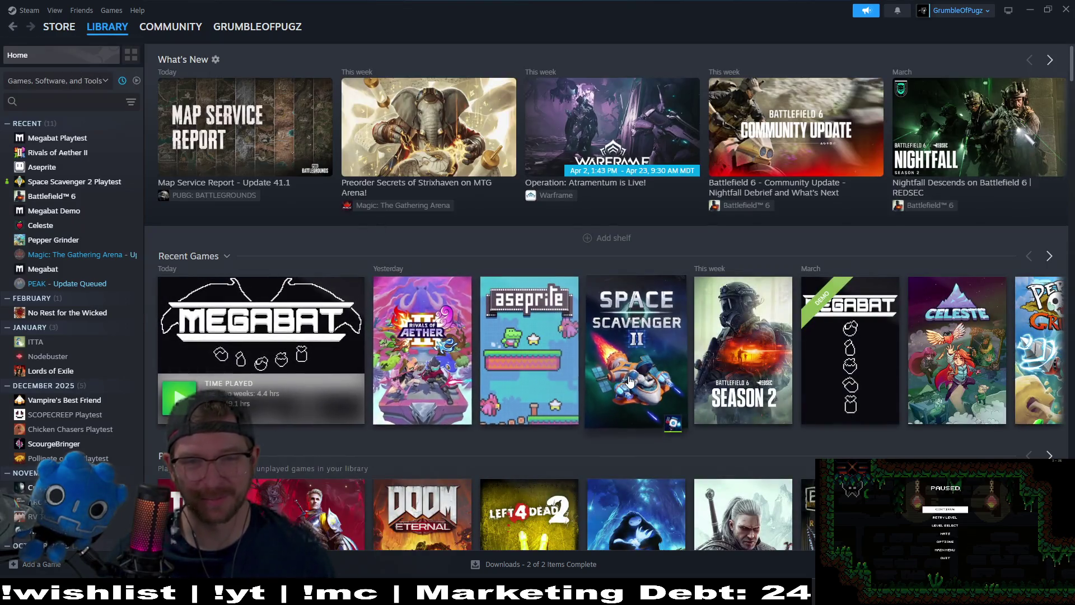
# Step: Launch the Space Scavenger 2 Playtest tile from Steam's Recent Games
pyautogui.doubleClick(630, 382)
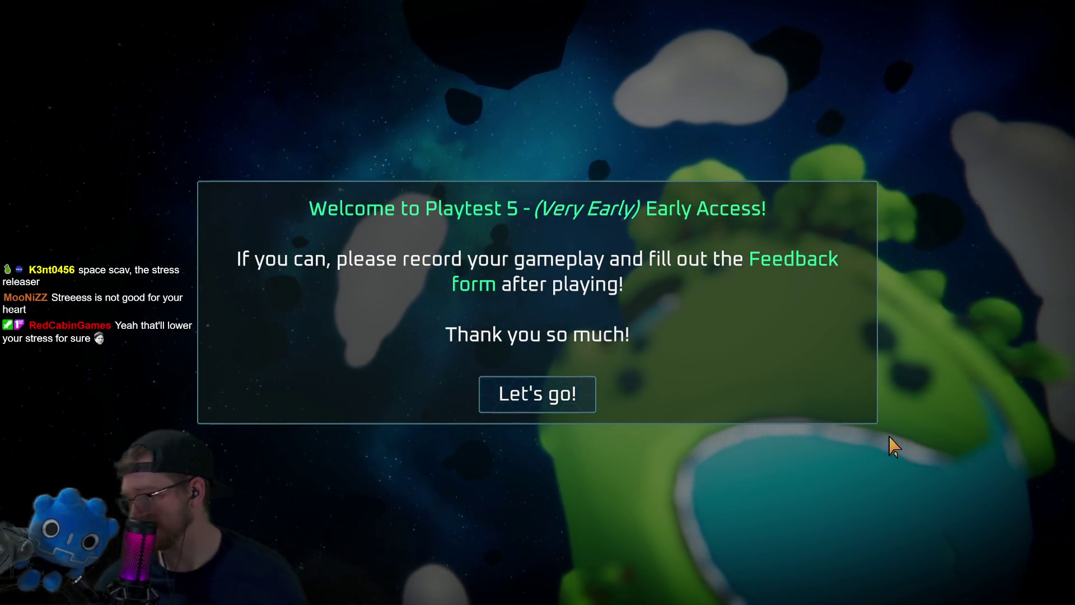
# Step: Dismiss the Playtest 5 welcome message and choose Play on the main menu
pyautogui.press('Return')
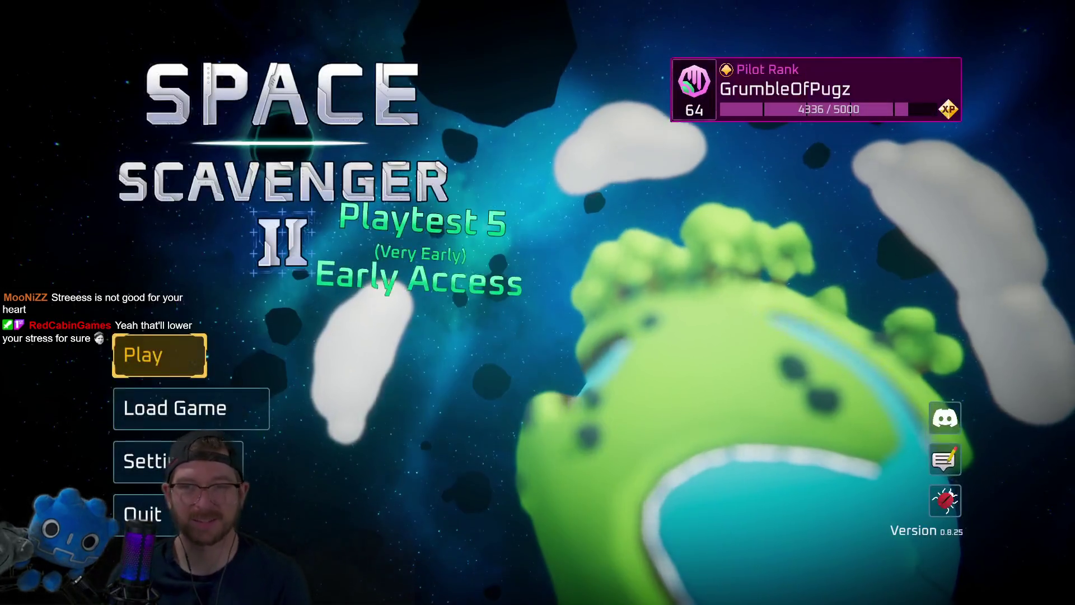
pyautogui.press('Return')
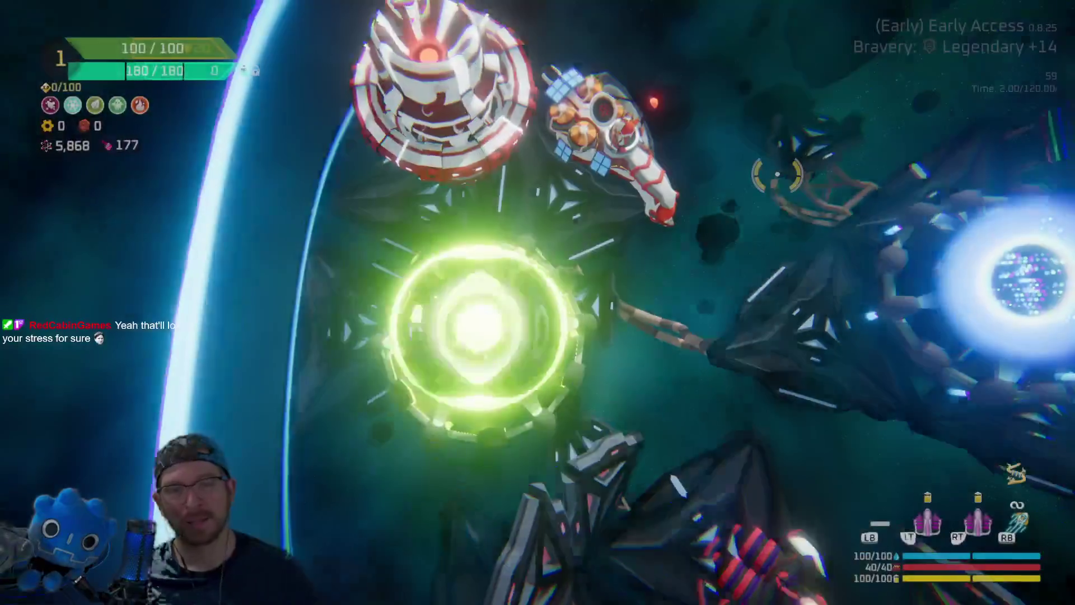
# Step: Fly into the green portal and compare yesterday's and today's Daily Challenge leaderboards
pyautogui.press('w')
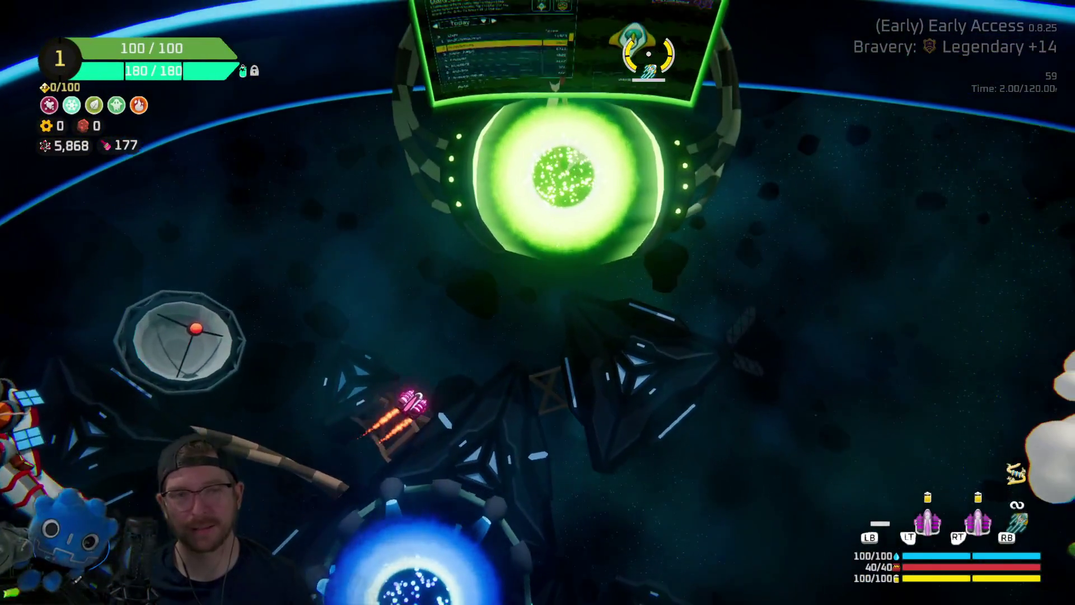
pyautogui.press('x')
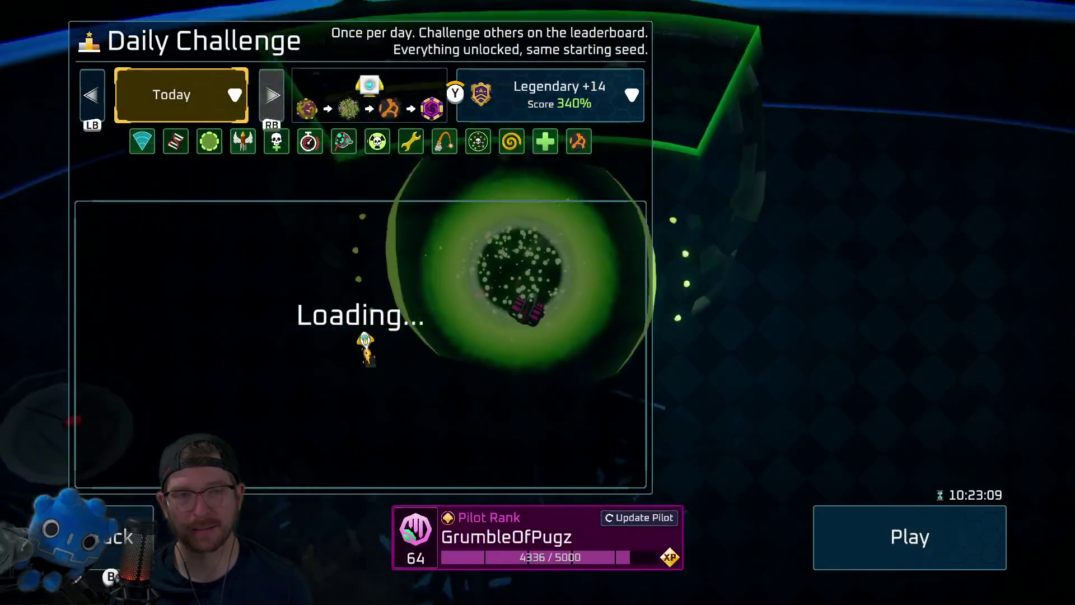
pyautogui.press('q')
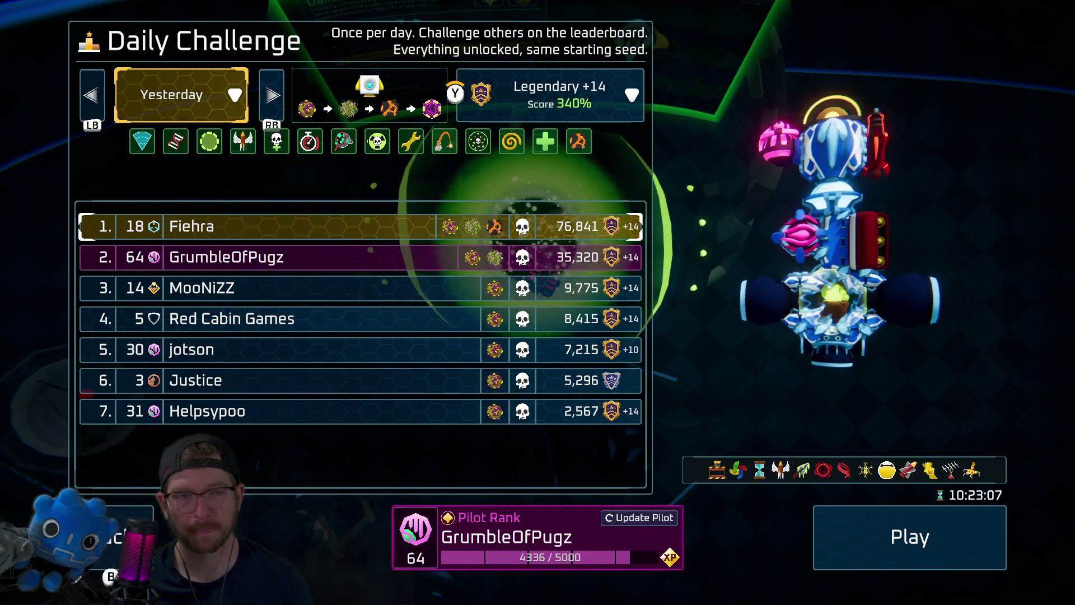
pyautogui.press('e')
# Step: Browse the challenge modifier descriptions and start today's Daily Challenge run
pyautogui.press('s')
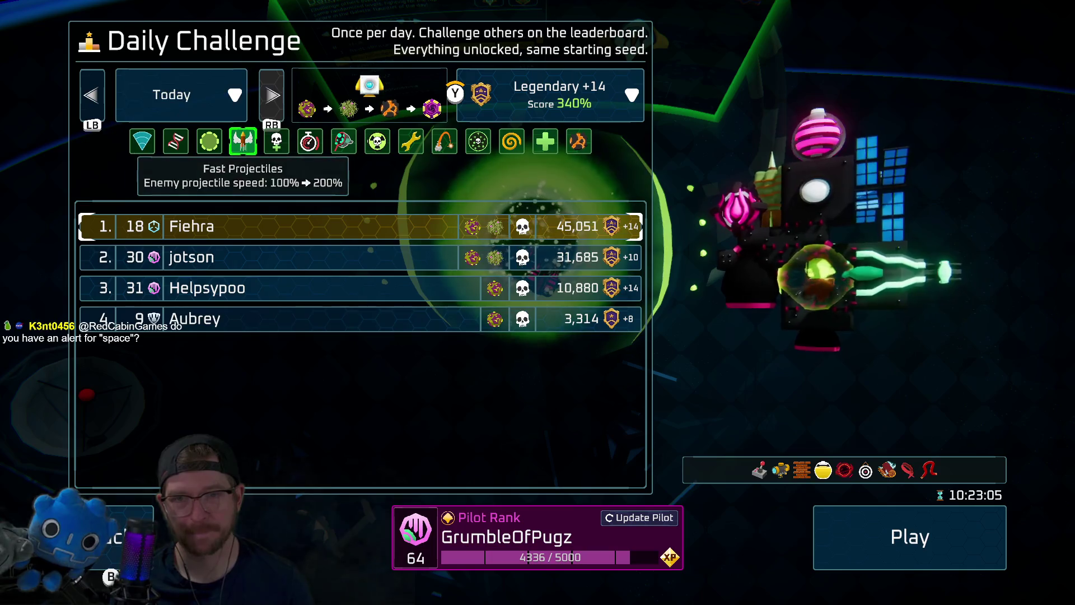
pyautogui.press('d')
pyautogui.press('d')
pyautogui.press('d')
pyautogui.press('d')
pyautogui.press('d')
pyautogui.press('d')
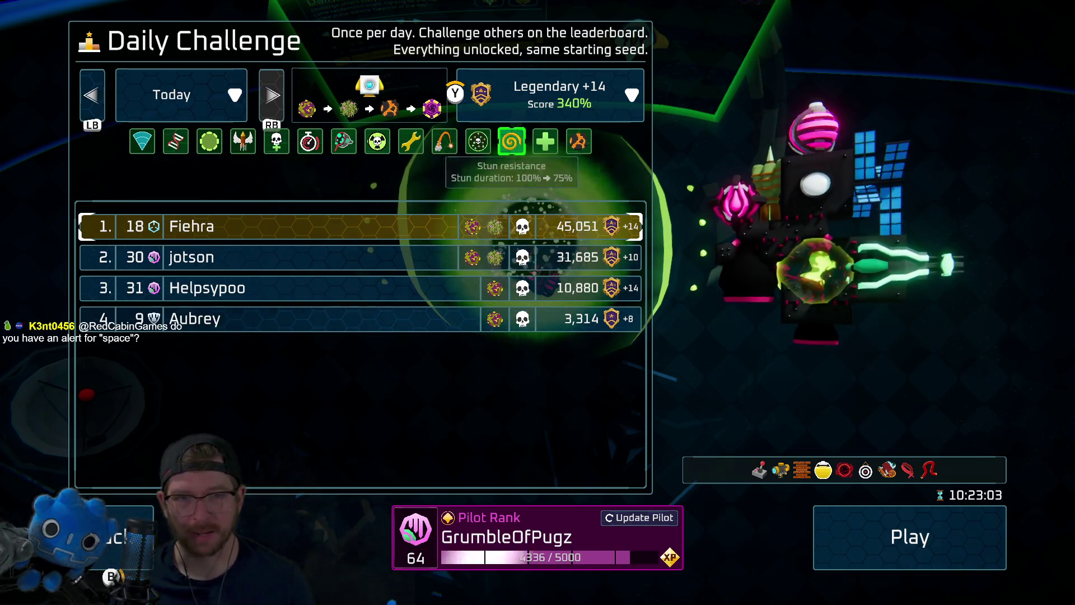
pyautogui.press('Return')
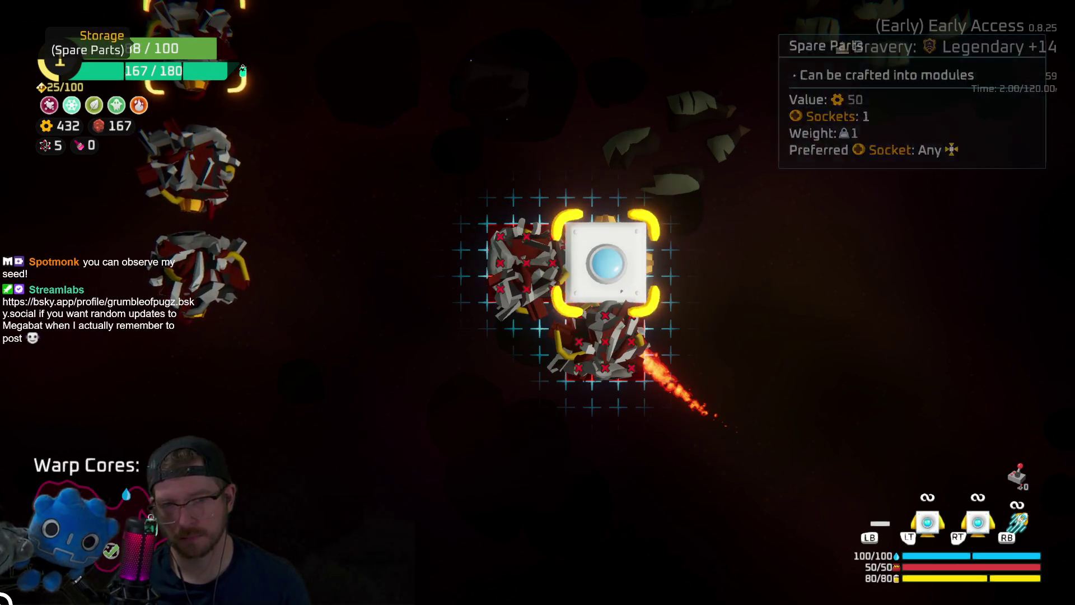
# Step: Inspect the white spare parts block and its neighbouring parts' crafting options in the build view
pyautogui.click(526, 262)
pyautogui.click(607, 259)
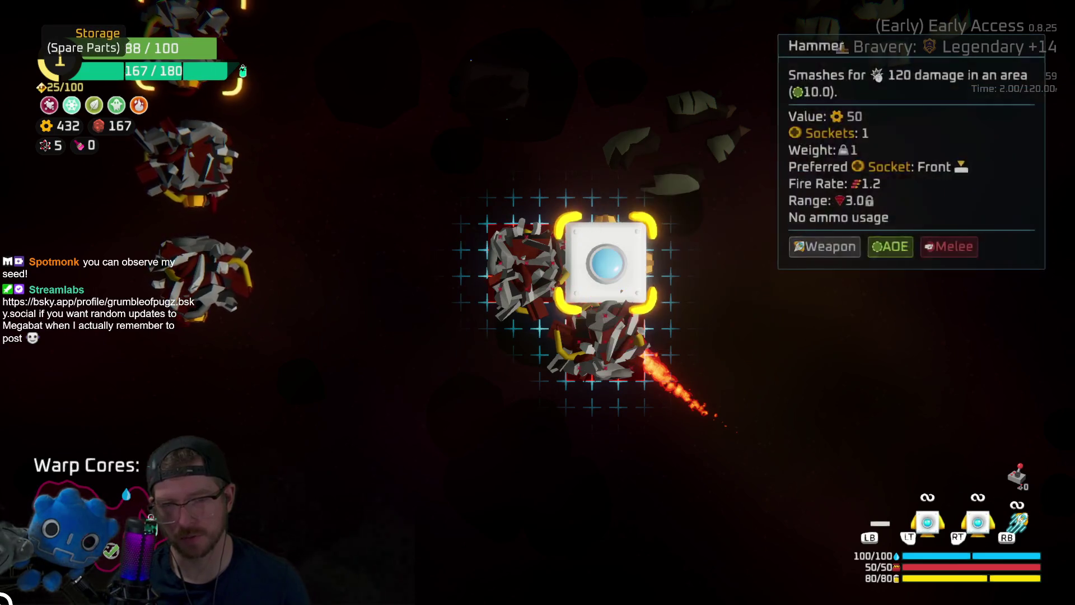
pyautogui.click(605, 341)
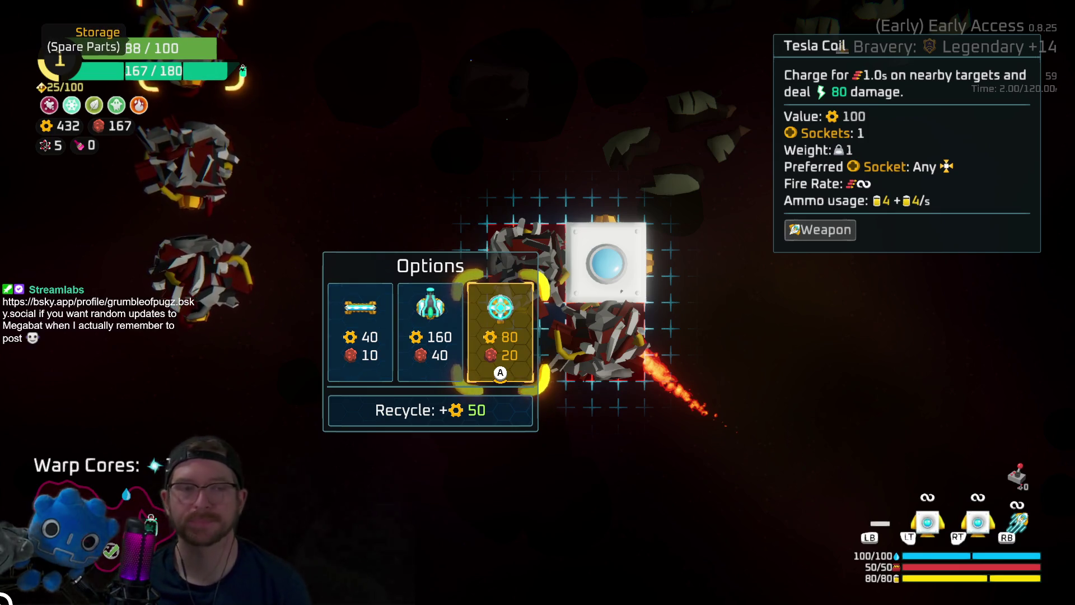
pyautogui.press('Left')
pyautogui.press('Left')
pyautogui.press('Escape')
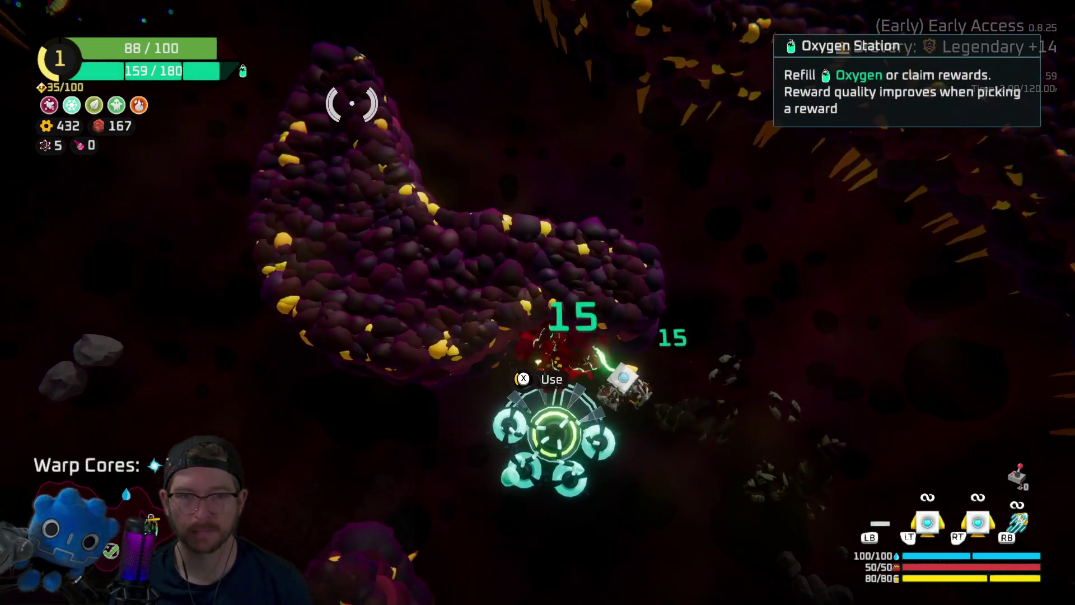
# Step: Open the Oxygen Station reward choices and confirm the skip-reward option
pyautogui.press('e')
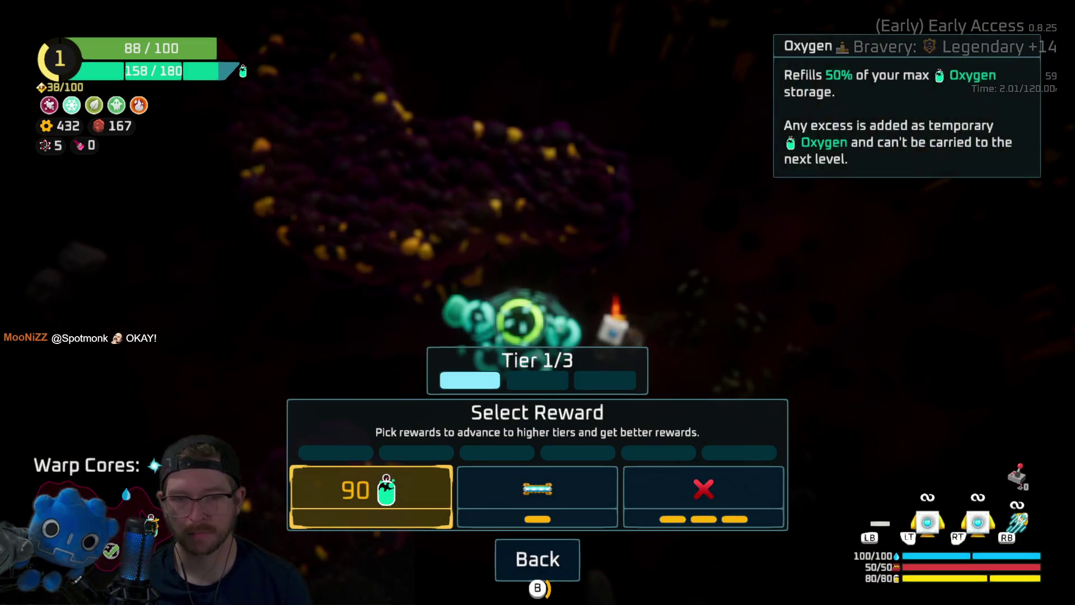
pyautogui.press('Right')
pyautogui.press('Right')
pyautogui.press('Return')
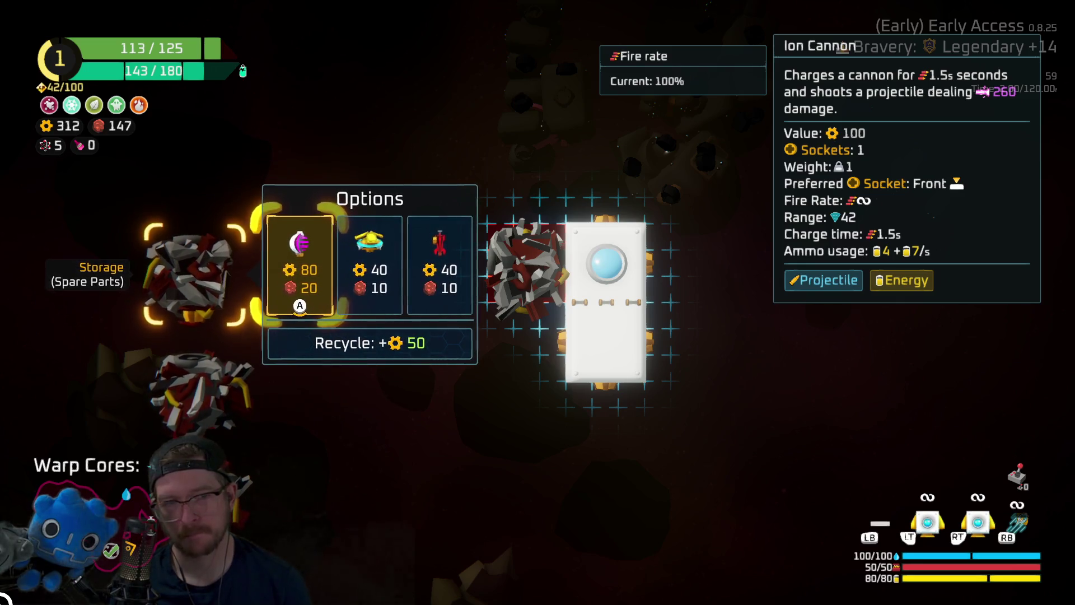
# Step: Browse the spare part's crafting options, including the Sentry Turret
pyautogui.press('Escape')
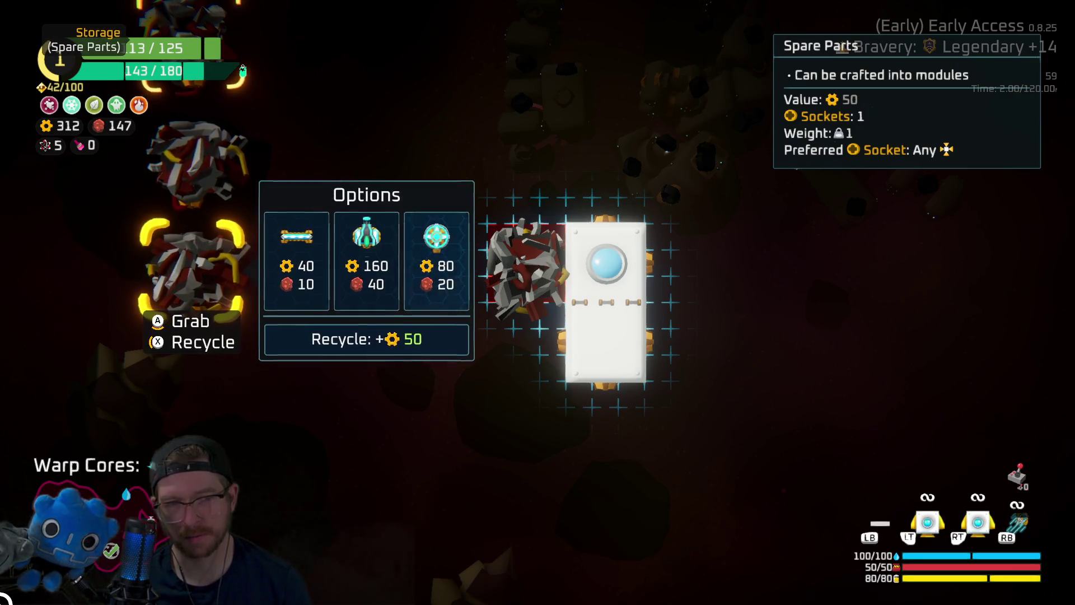
pyautogui.press('Left')
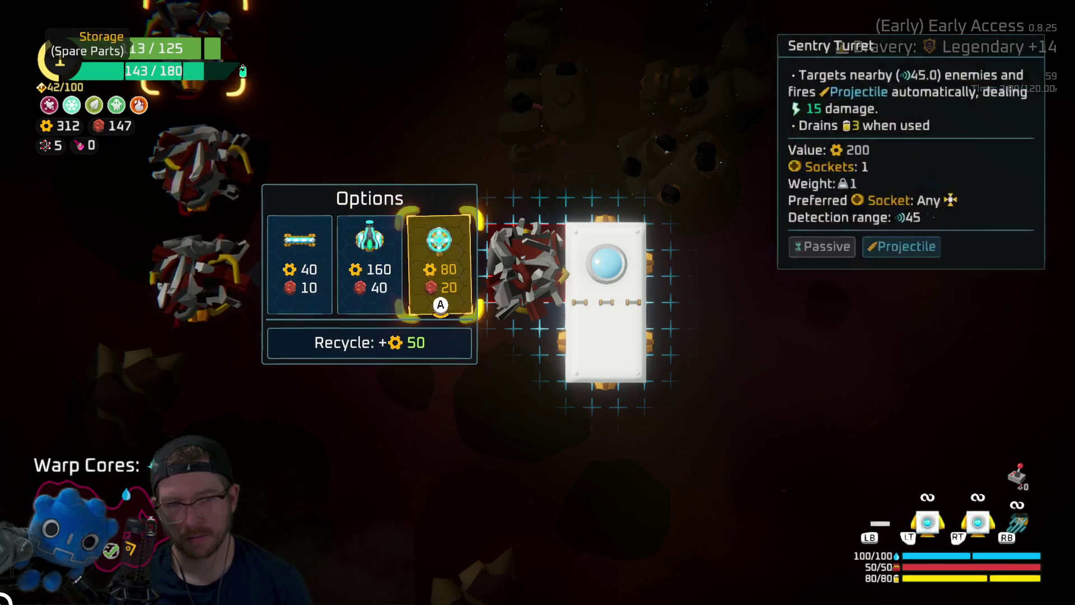
pyautogui.press('Left')
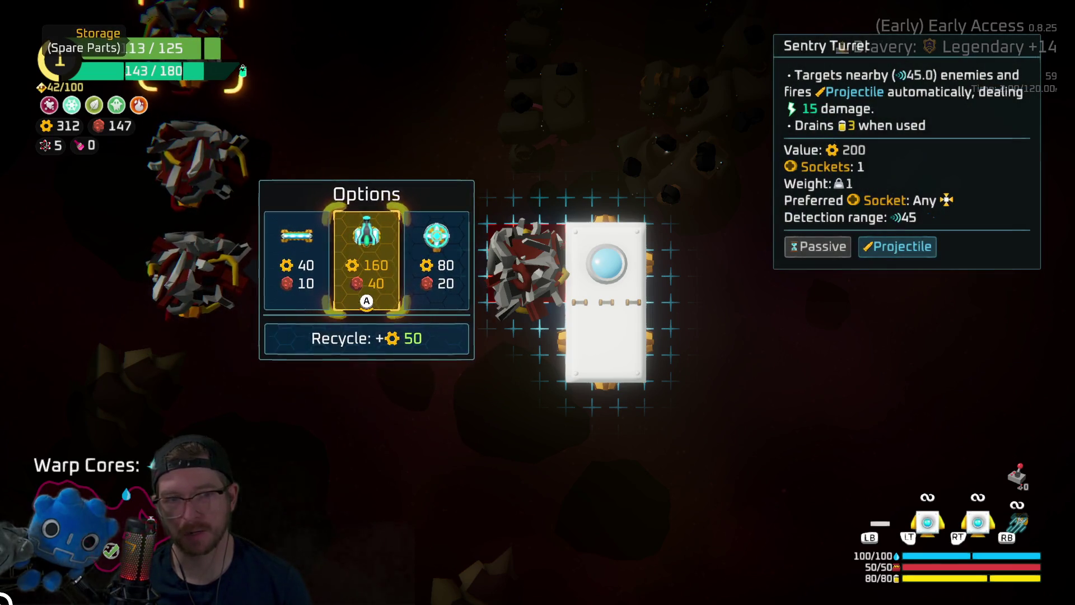
pyautogui.press('Left')
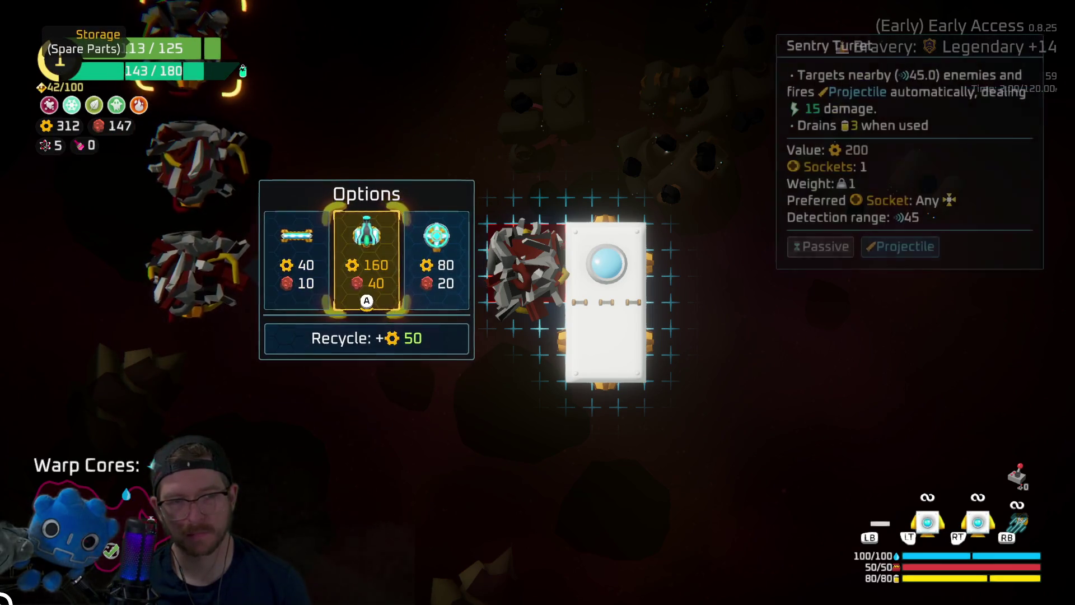
pyautogui.press('Escape')
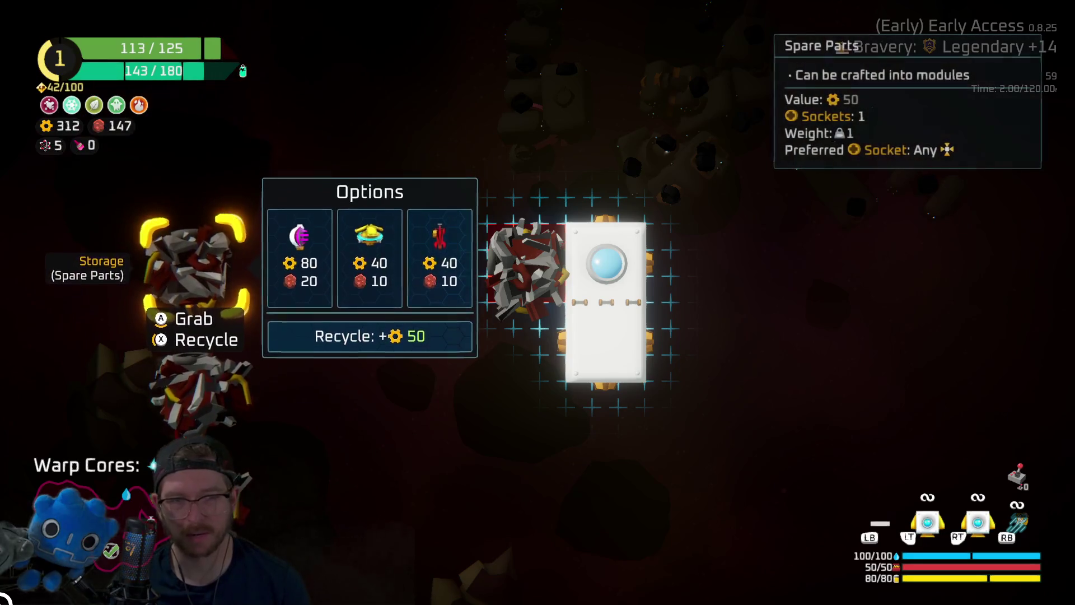
pyautogui.press('Escape')
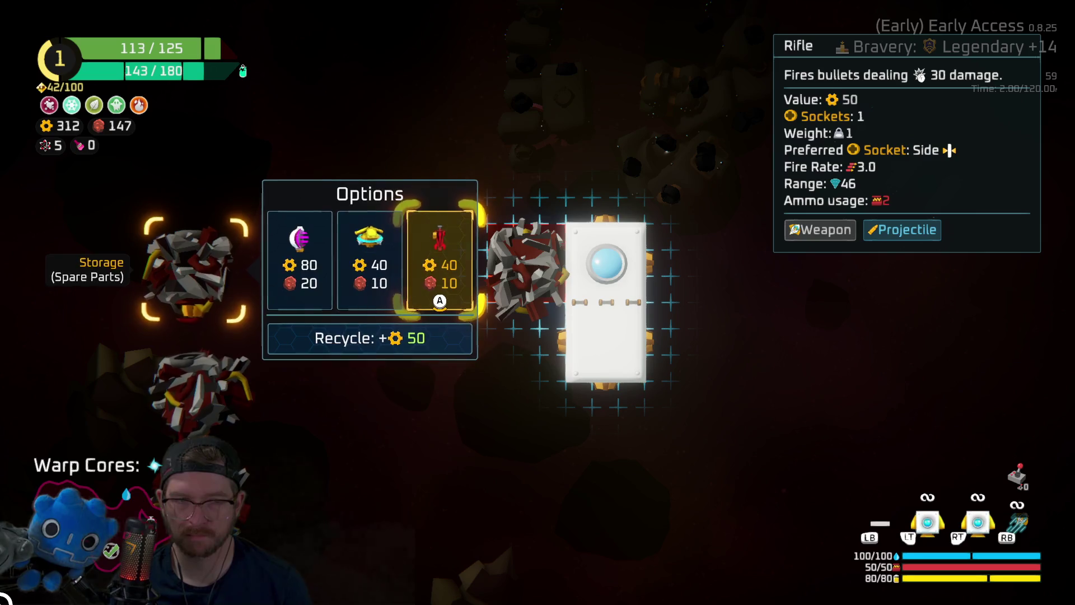
# Step: Compare Ion Cannon with Rifle and browse another spare part's options, including Hammer and recycle
pyautogui.press('Left')
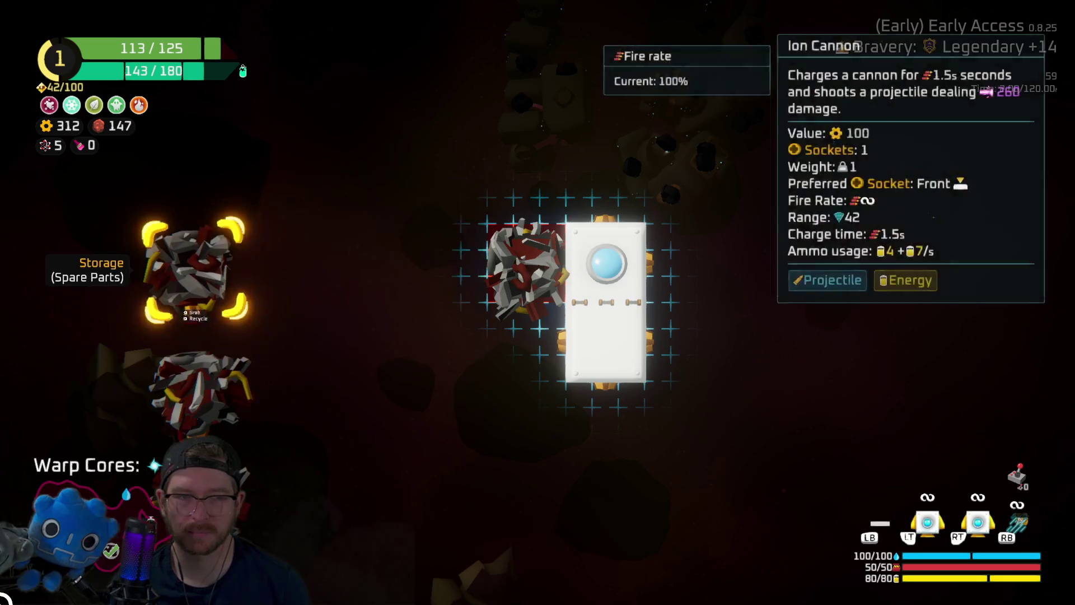
pyautogui.press('Return')
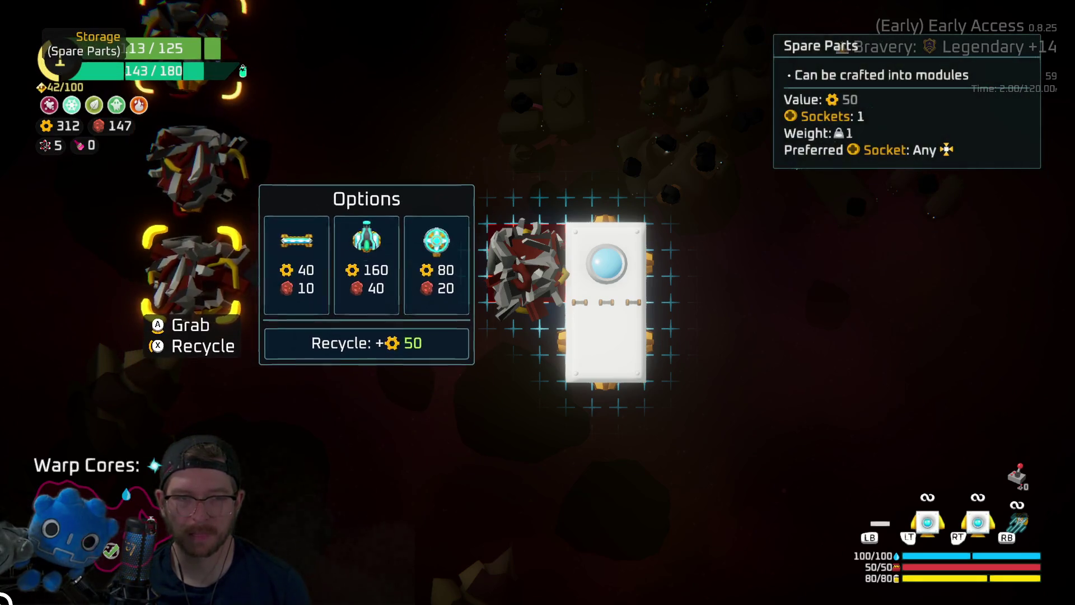
pyautogui.press('Return')
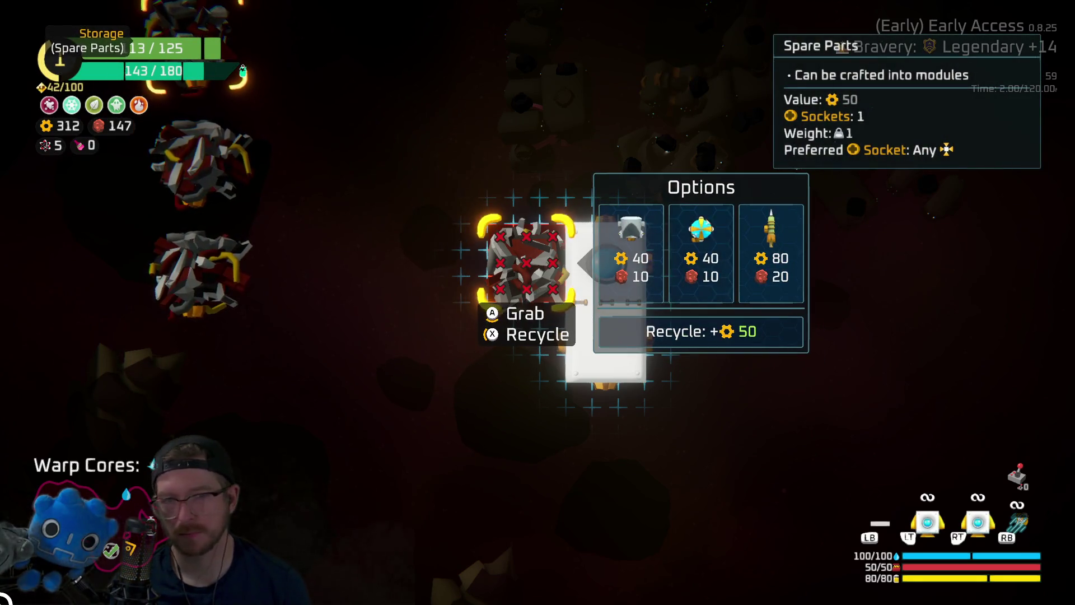
pyautogui.press('Right')
pyautogui.press('Right')
pyautogui.press('Down')
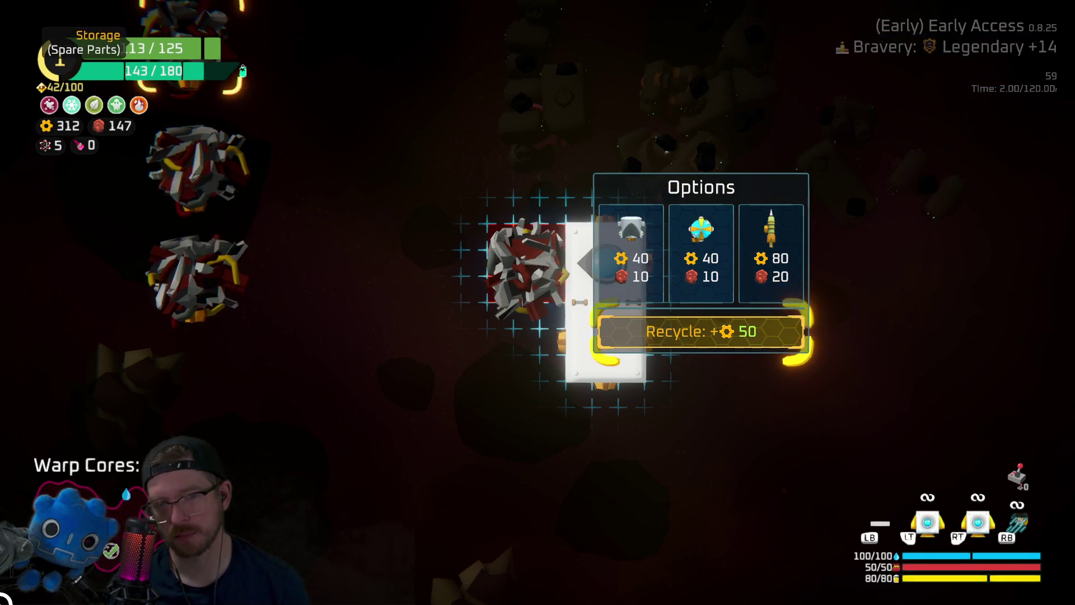
pyautogui.press('Up')
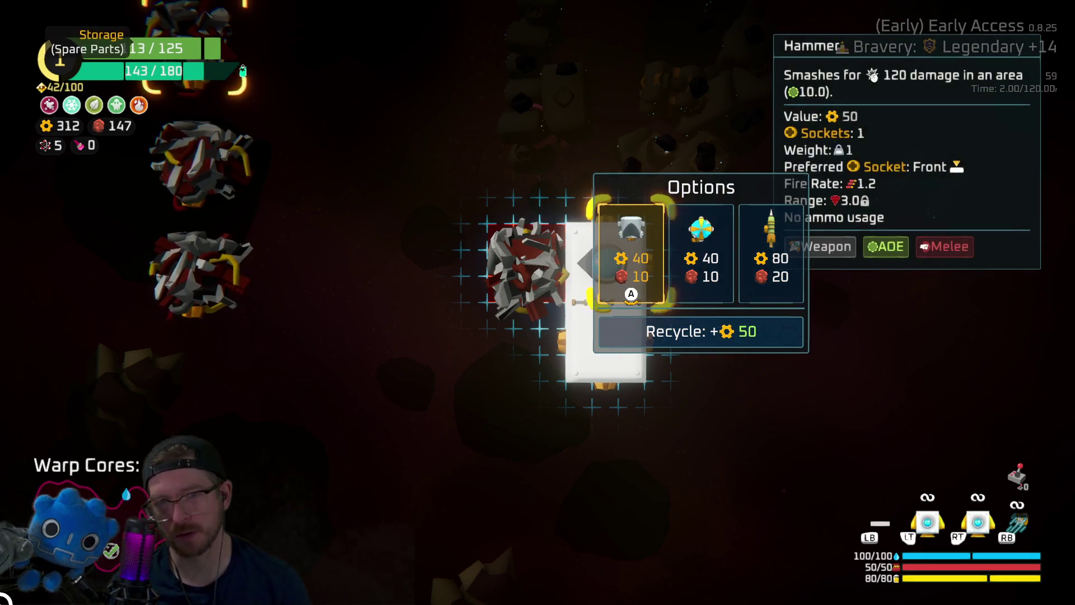
pyautogui.press('Escape')
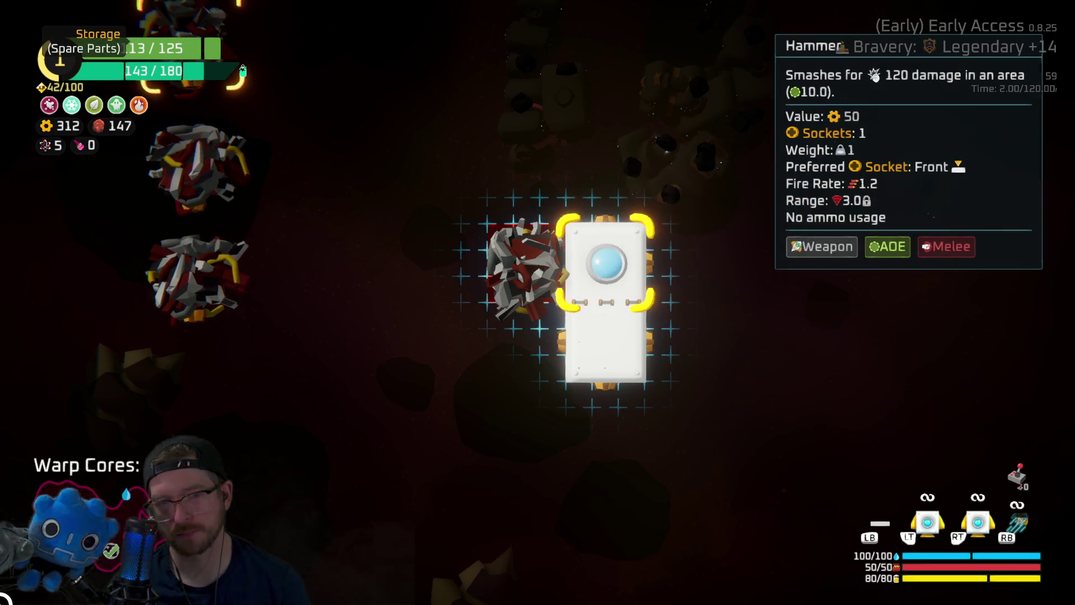
pyautogui.press('Left')
pyautogui.press('Left')
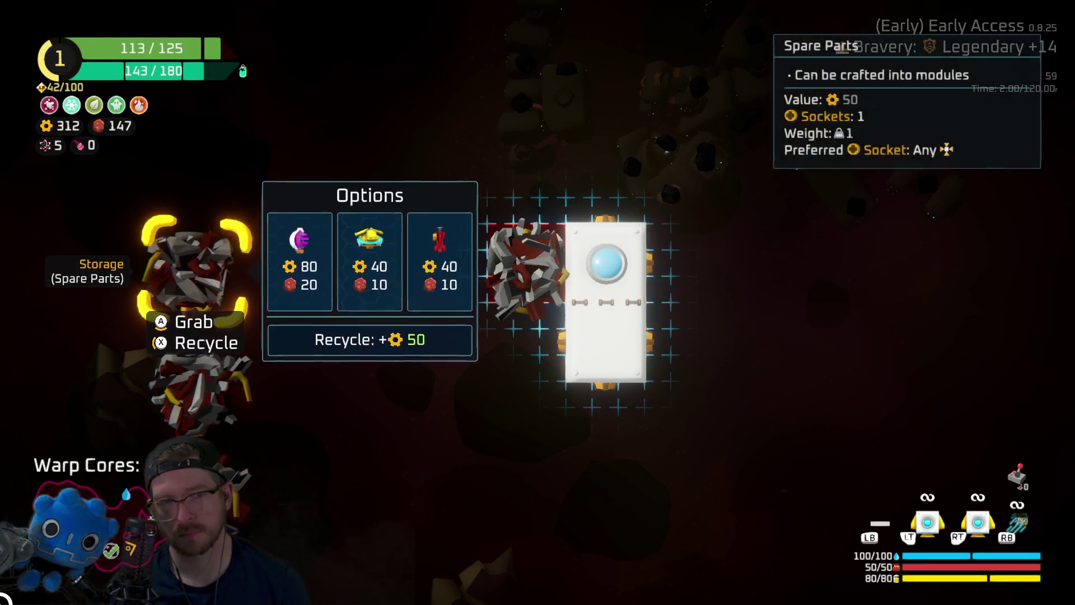
# Step: Craft an Ion Cannon and attach it to the top of the ship
pyautogui.press('Right')
pyautogui.press('Return')
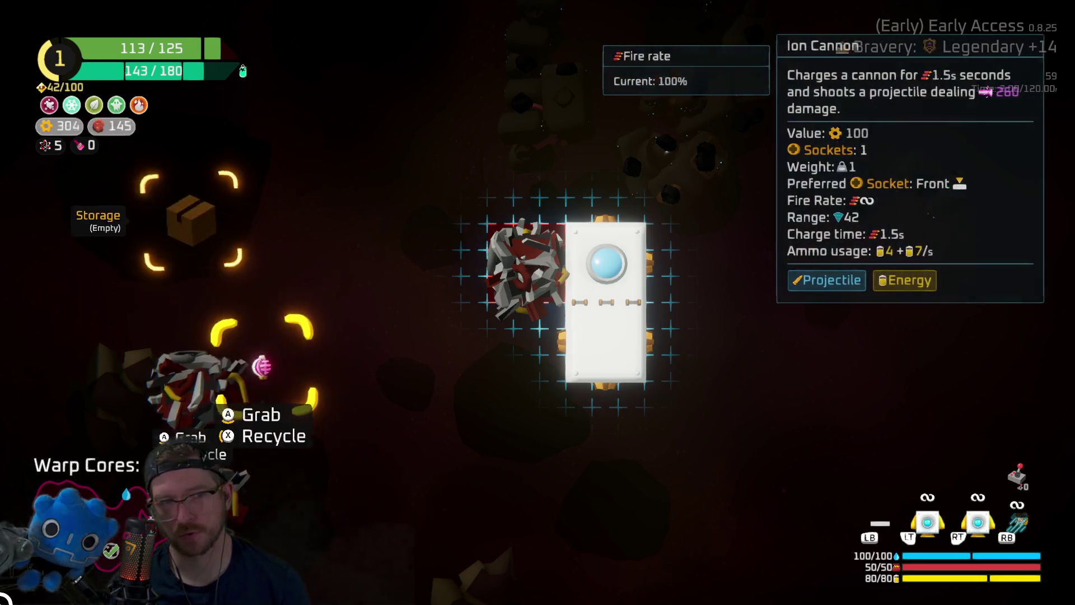
pyautogui.press('Up')
pyautogui.press('Return')
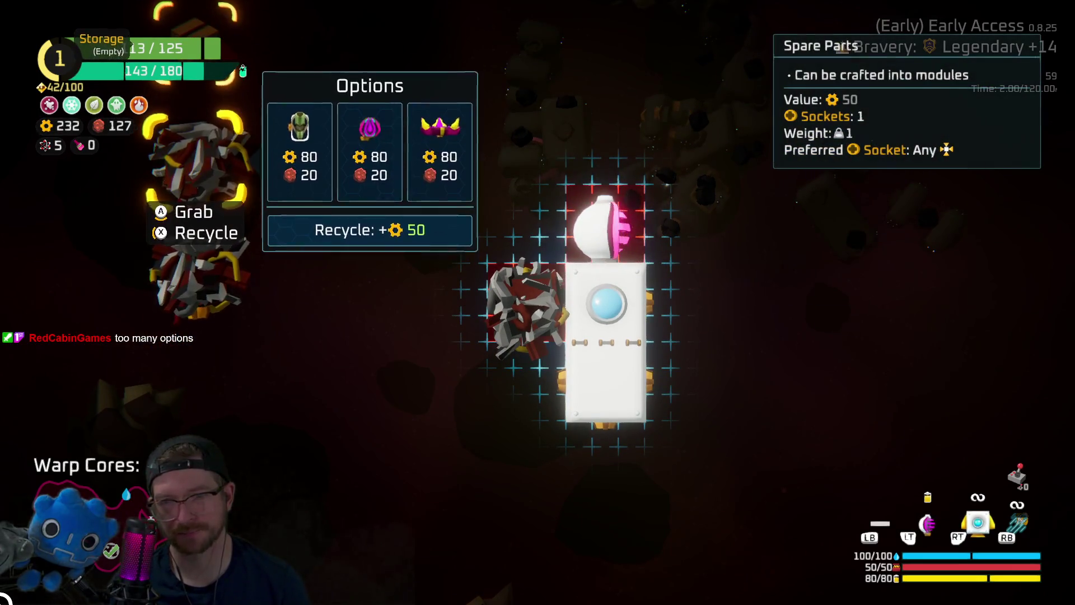
# Step: Craft a Laser Drone from the lower spare part and attach it to the ship's right side
pyautogui.press('Right')
pyautogui.press('Left')
pyautogui.press('Down')
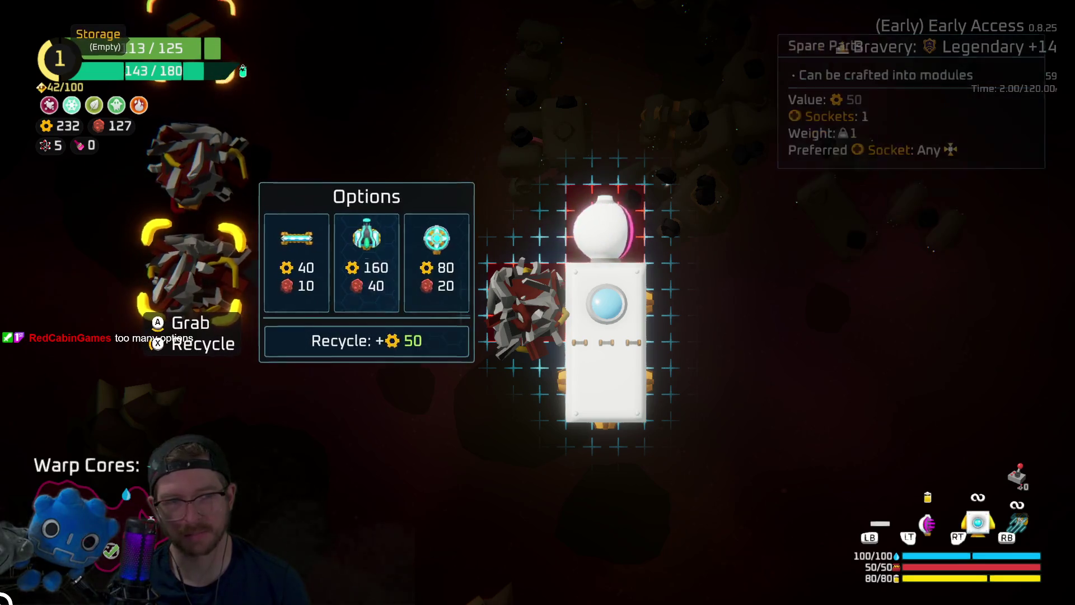
pyautogui.press('Right')
pyautogui.press('Right')
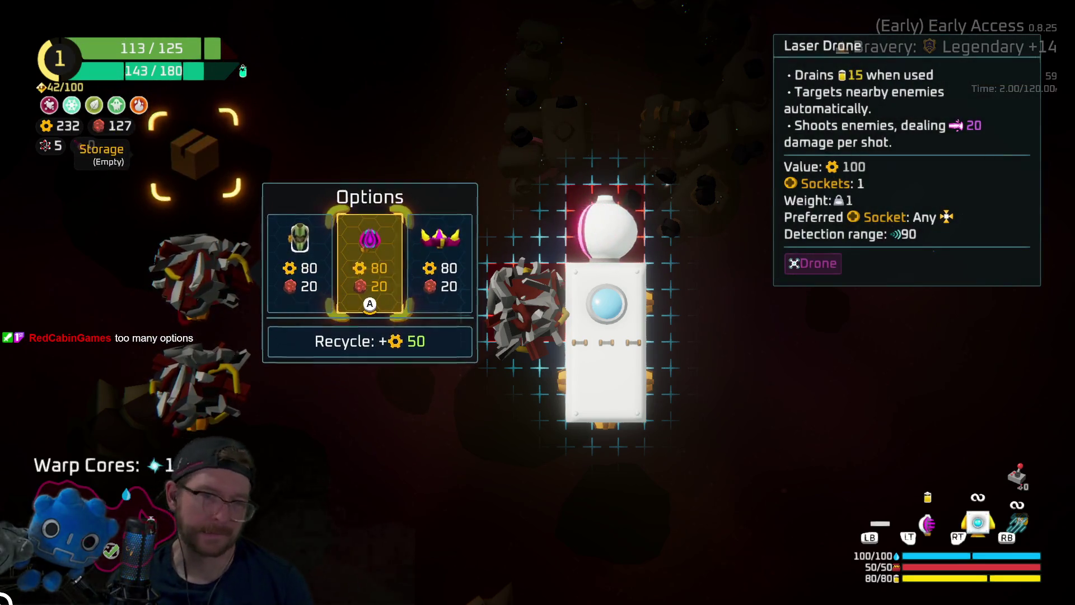
pyautogui.press('Return')
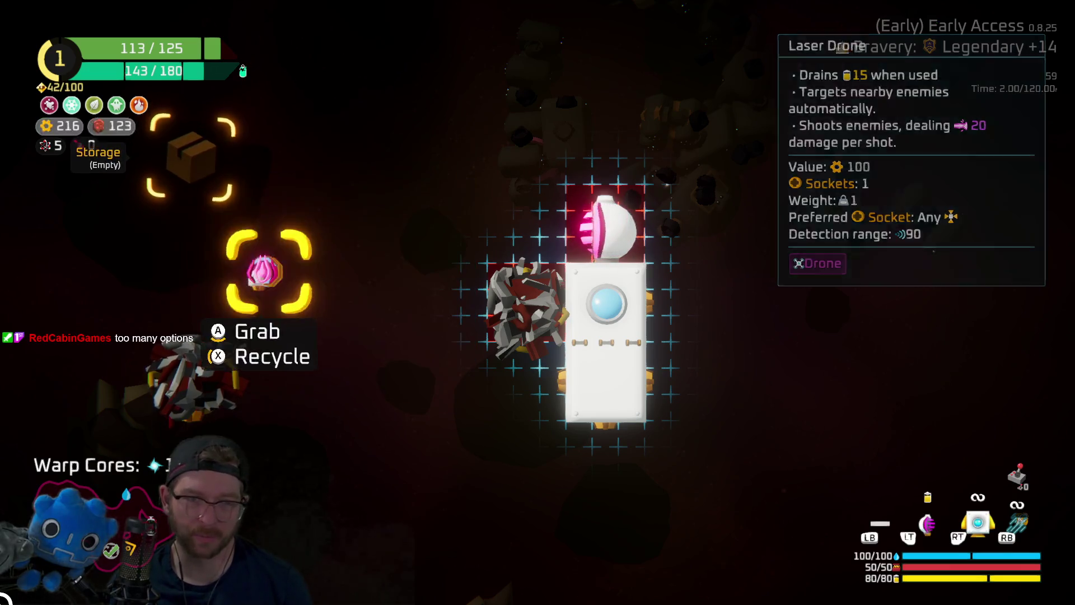
pyautogui.press('Return')
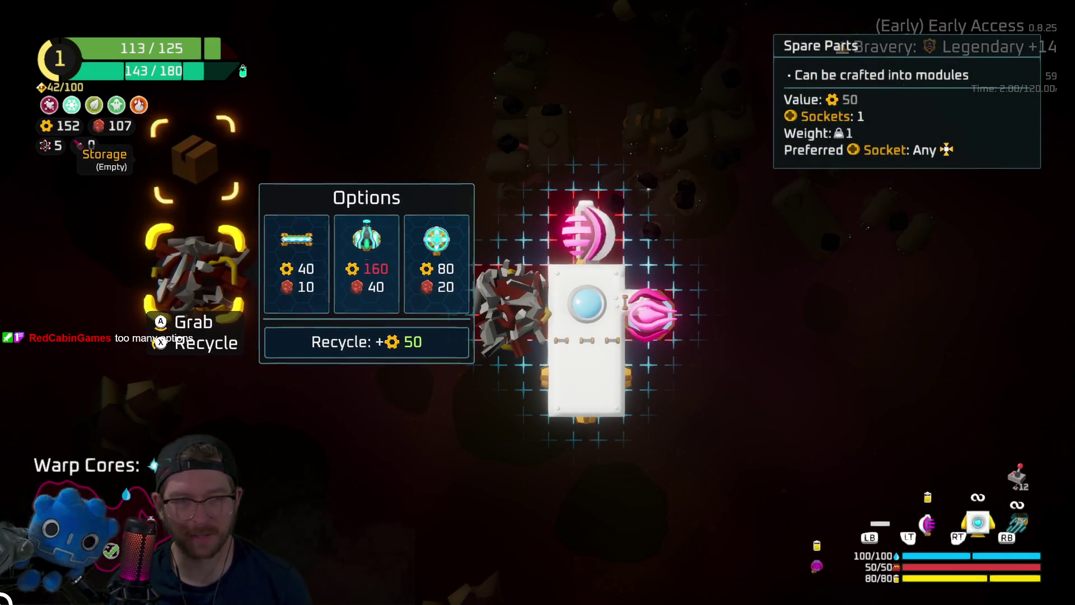
# Step: Return the leftover spare part to storage, check Tesla Coil, and finish ship building
pyautogui.press('Down')
pyautogui.press('Right')
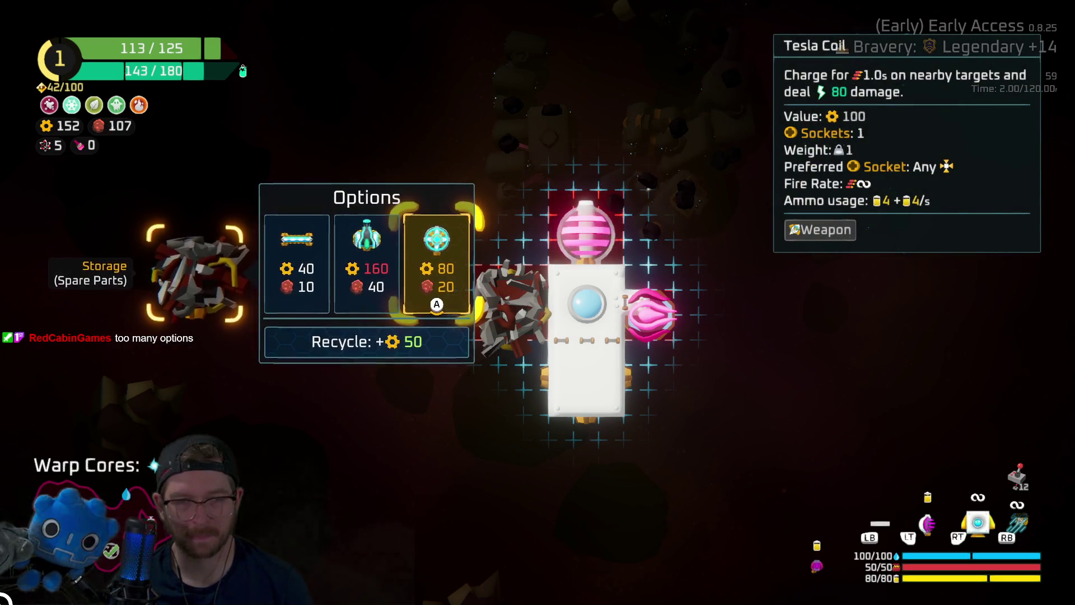
pyautogui.press('Up')
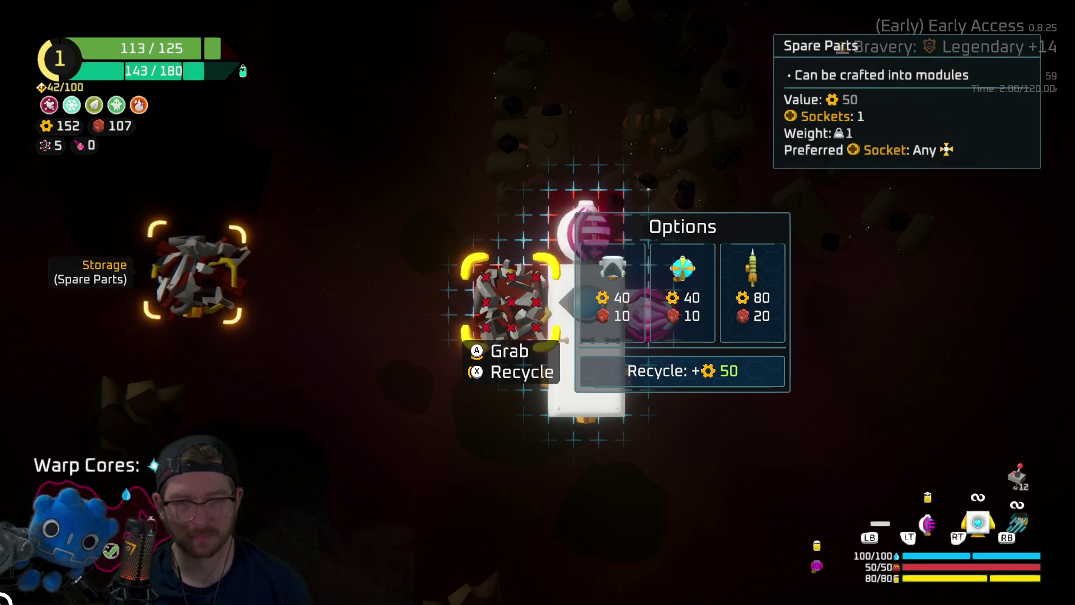
pyautogui.press('Escape')
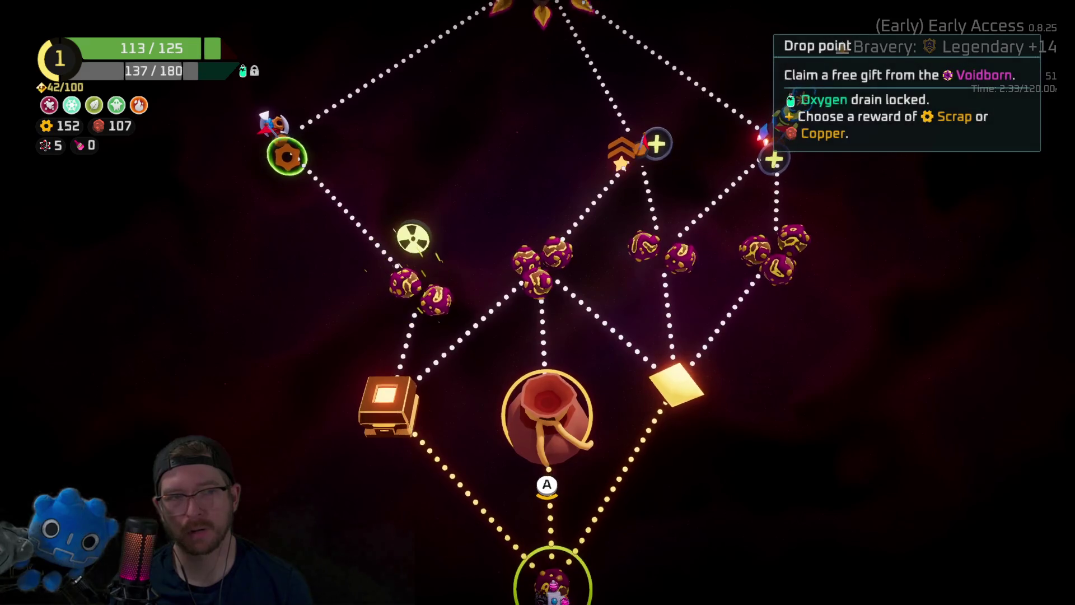
# Step: On the map, travel to the Drop point offering Scrap or Copper instead of the XP node
pyautogui.press('Right')
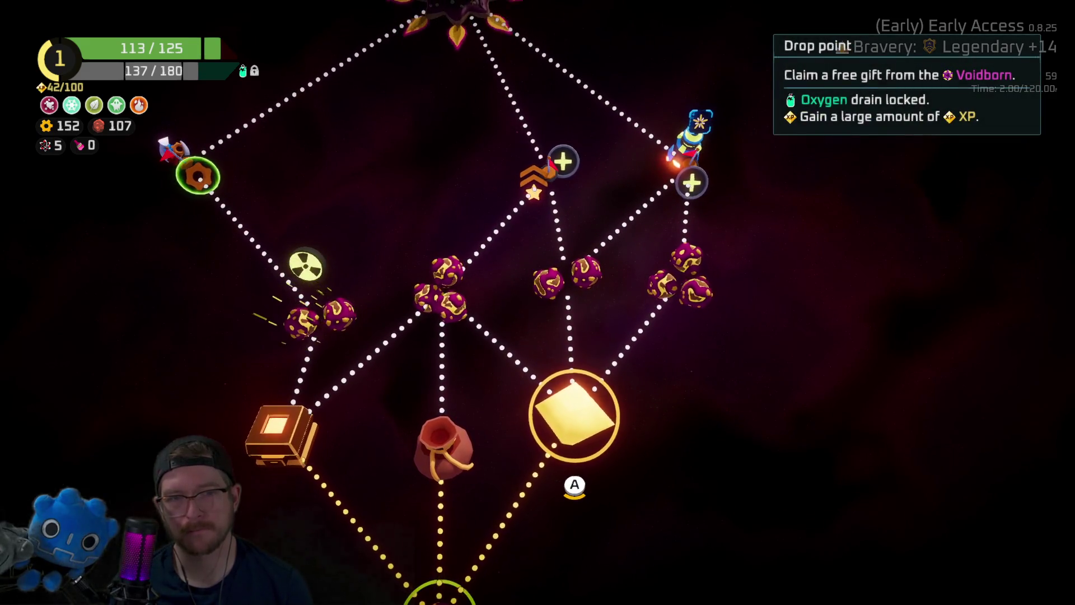
pyautogui.press('Left')
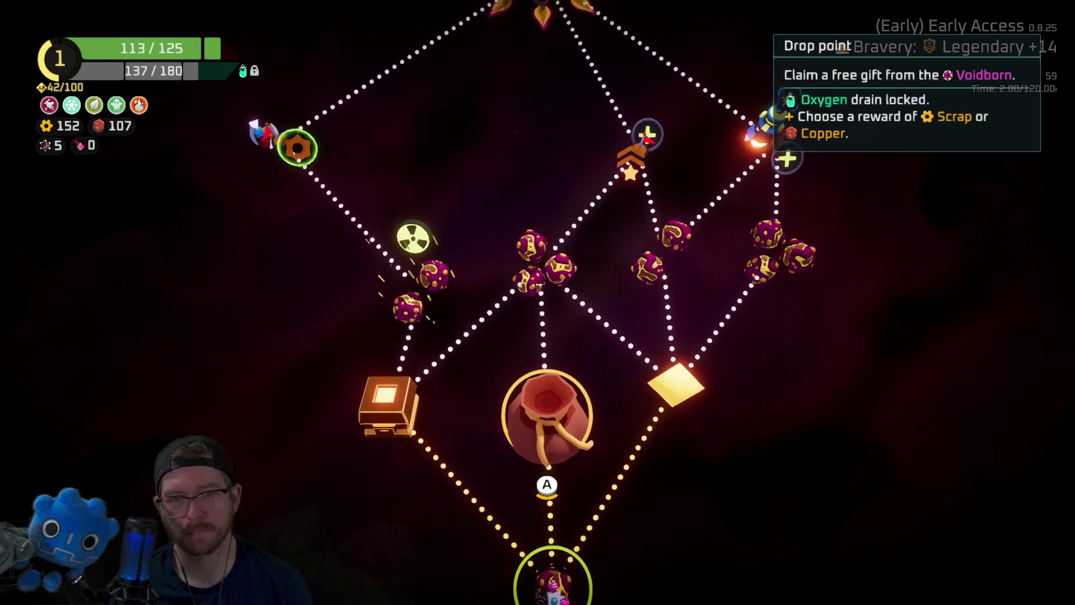
pyautogui.press('Return')
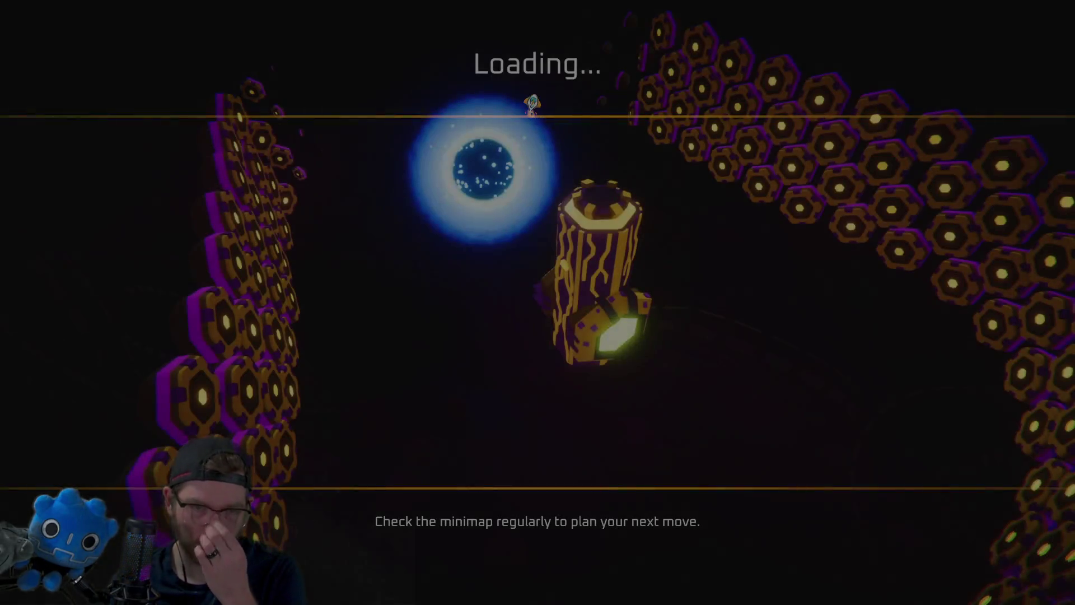